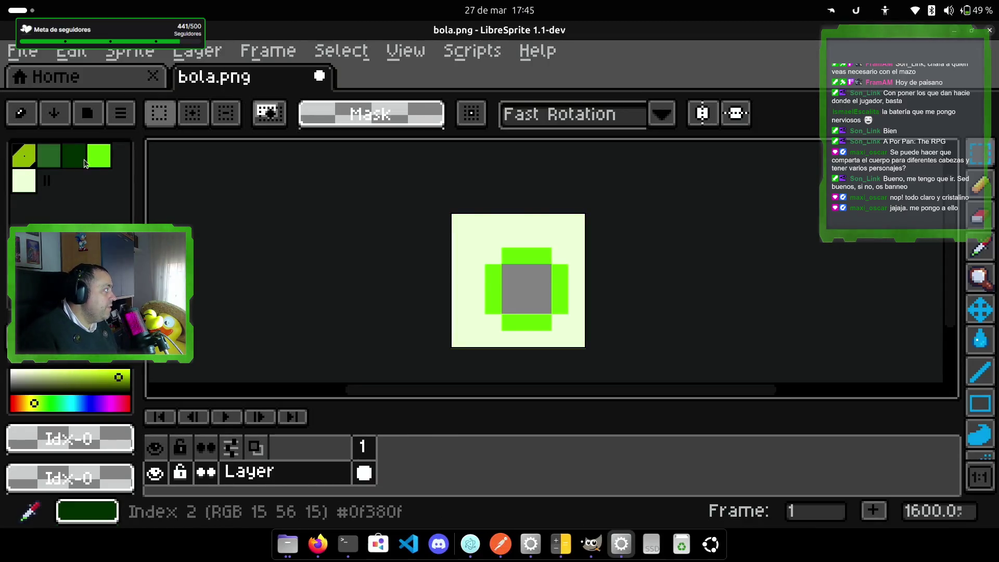
- Undo Clear Colors to restore the ball's bright green, dark green and pale palette colours
{"action": "left_click", "coordinate": [98, 155]}
{"action": "left_click", "coordinate": [23, 159]}
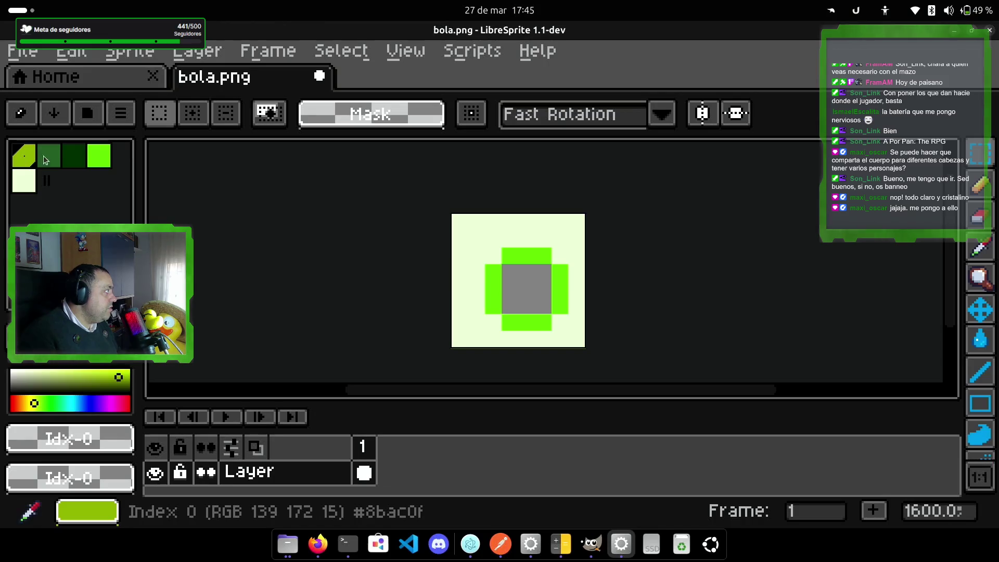
{"action": "left_click", "coordinate": [106, 161]}
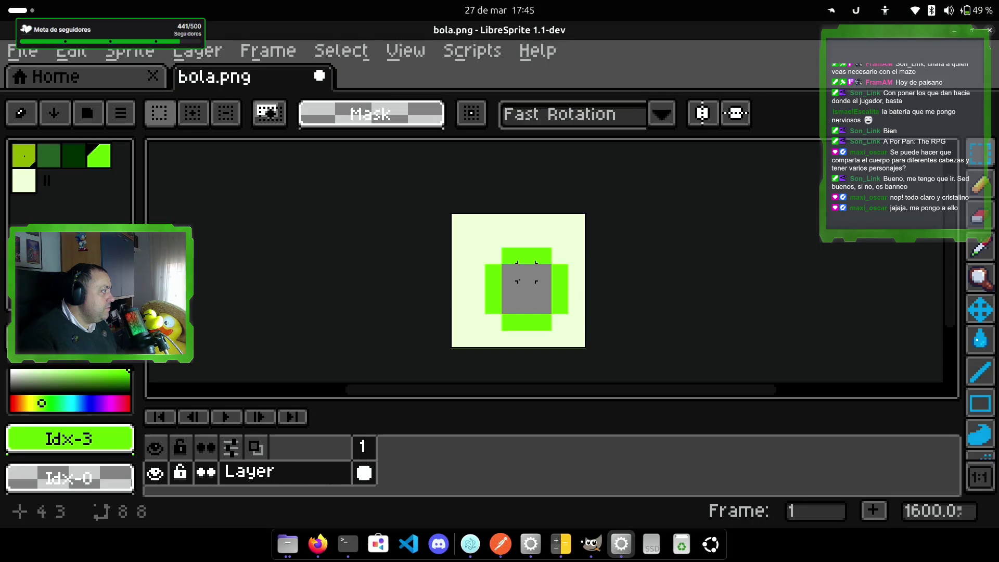
{"action": "key", "text": "ctrl+z"}
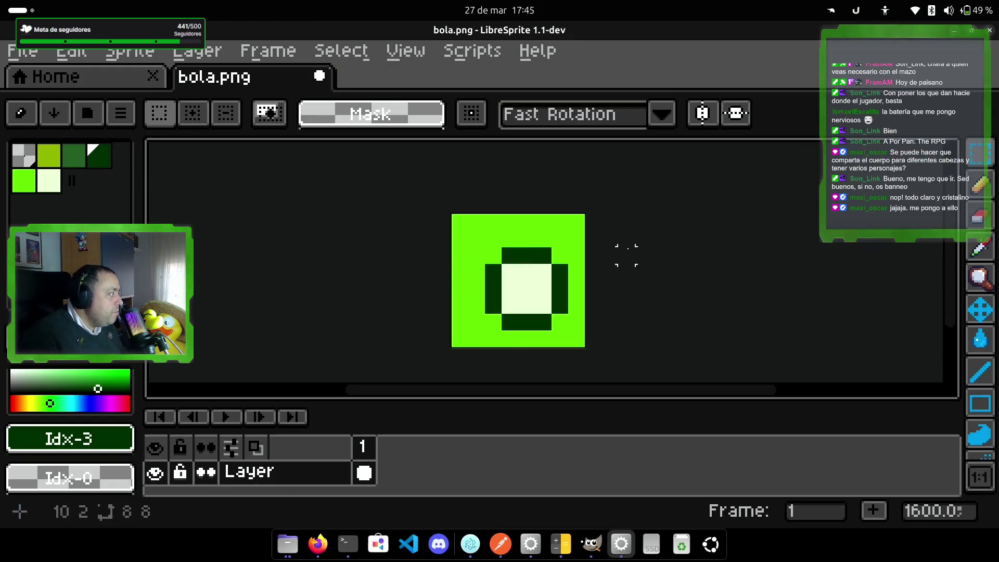
- Marquee-select the ball and nudge it one pixel left, leaving an empty right column
{"action": "mouse_move", "coordinate": [476, 238]}
{"action": "left_mouse_down"}
{"action": "mouse_move", "coordinate": [493, 306]}
{"action": "mouse_move", "coordinate": [575, 321]}
{"action": "mouse_move", "coordinate": [578, 338]}
{"action": "left_mouse_up"}
{"action": "mouse_move", "coordinate": [526, 290]}
{"action": "left_mouse_down"}
{"action": "mouse_move", "coordinate": [513, 292]}
{"action": "mouse_move", "coordinate": [510, 277]}
{"action": "mouse_move", "coordinate": [519, 276]}
{"action": "left_mouse_up"}
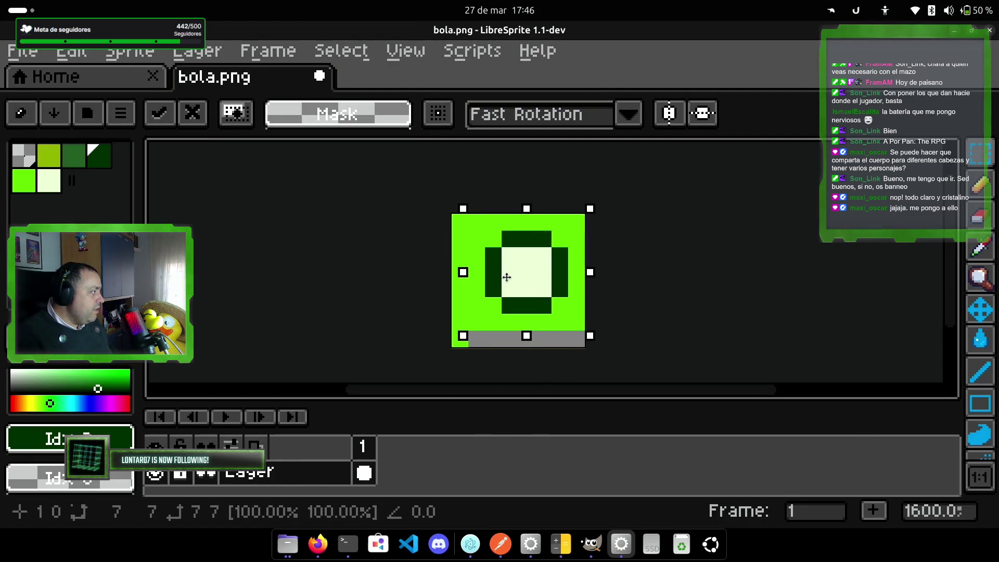
{"action": "left_click_drag", "start_coordinate": [508, 278], "coordinate": [502, 276]}
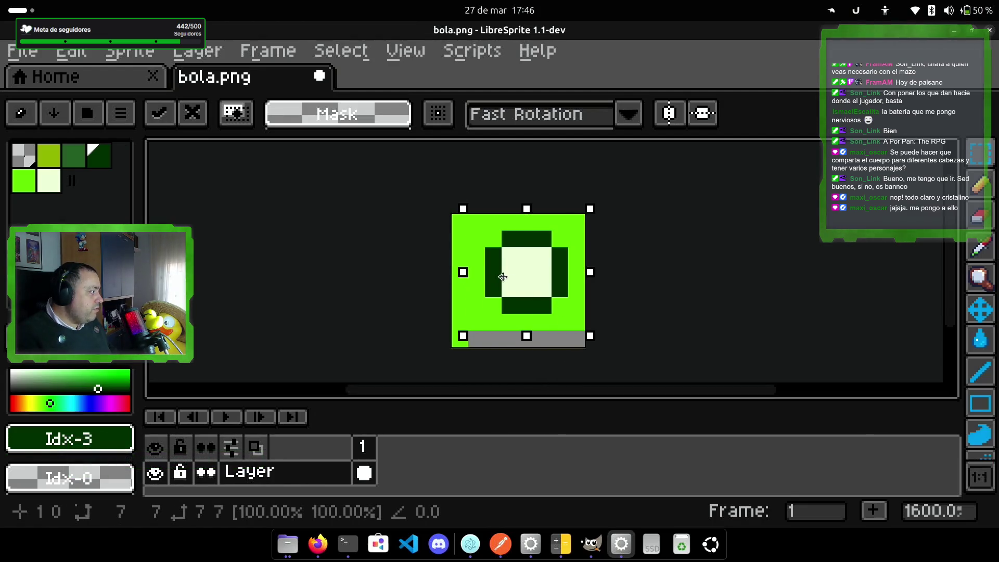
{"action": "key", "text": "Left"}
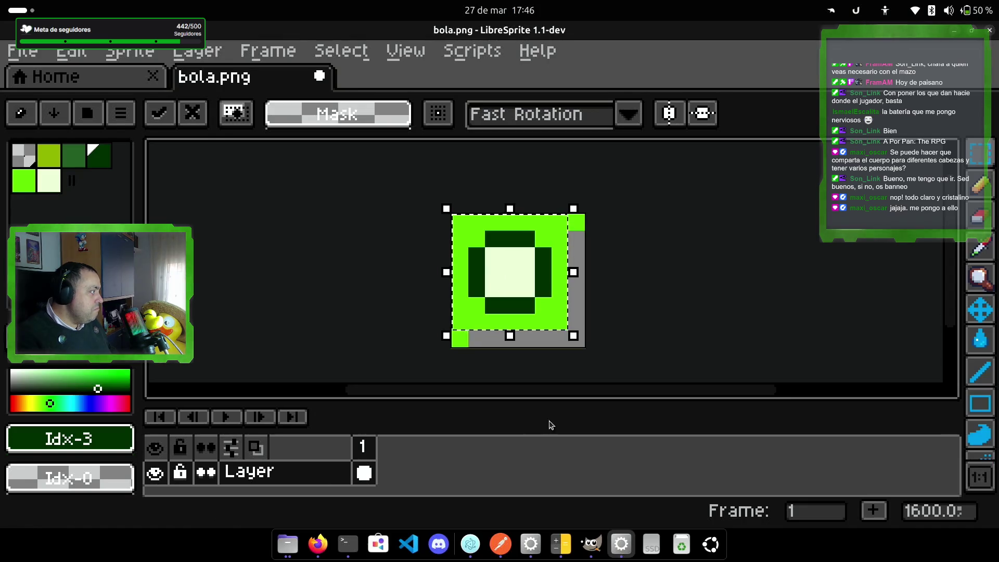
{"action": "left_click_drag", "start_coordinate": [507, 280], "coordinate": [517, 278]}
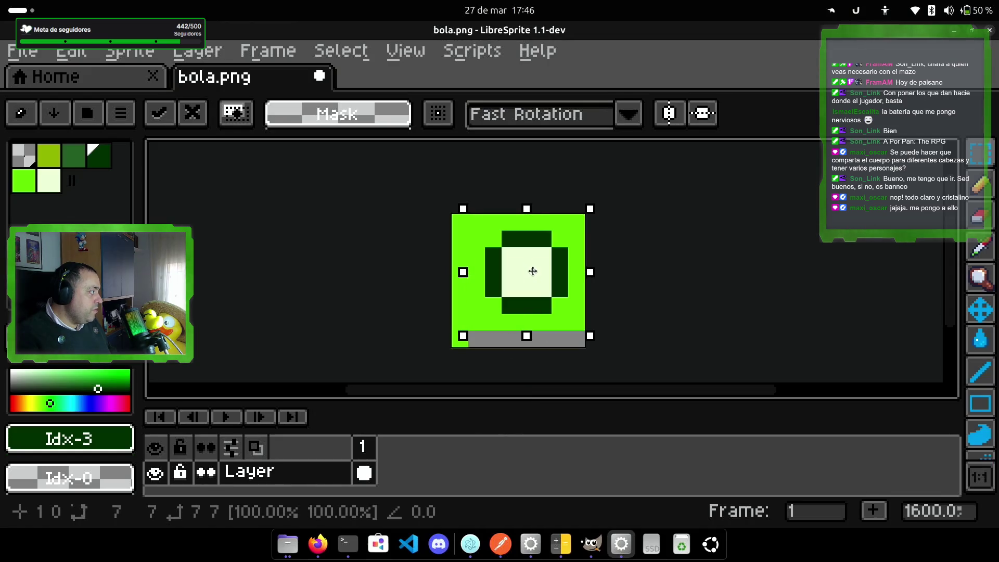
{"action": "key", "text": "Down"}
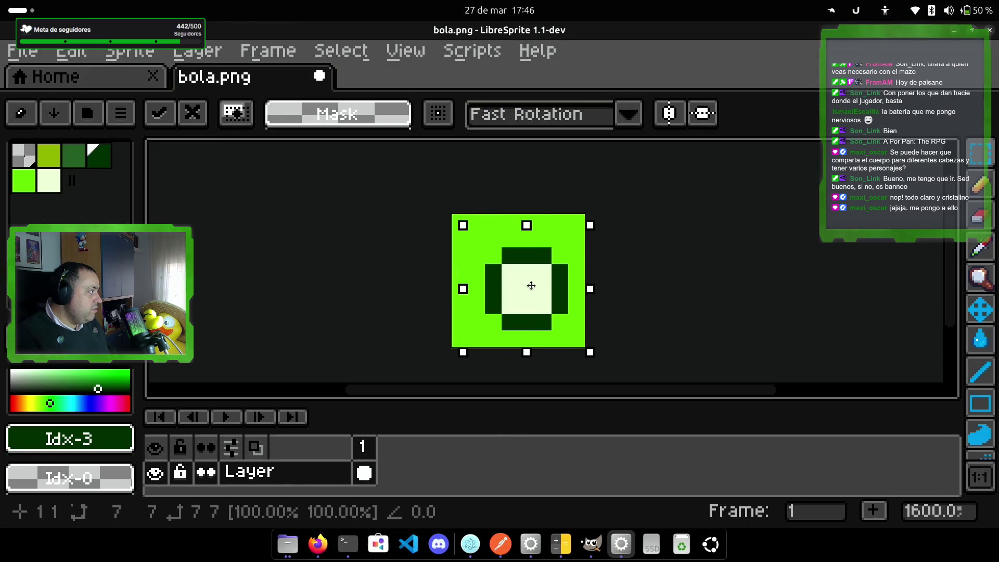
{"action": "key", "text": "Left"}
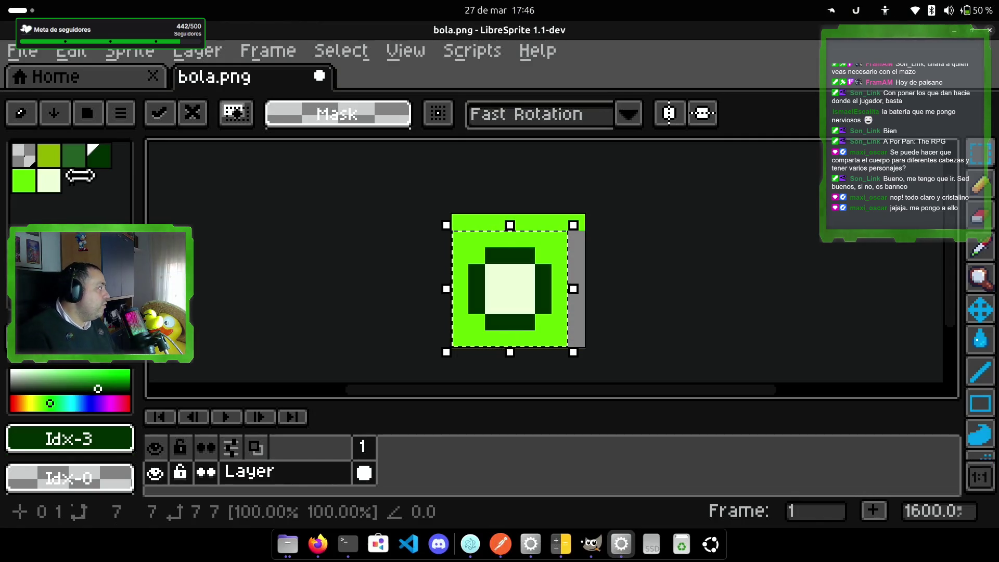
- Undo the moves, deselect, and pencil bright green over the whole ball
{"action": "left_click", "coordinate": [24, 185]}
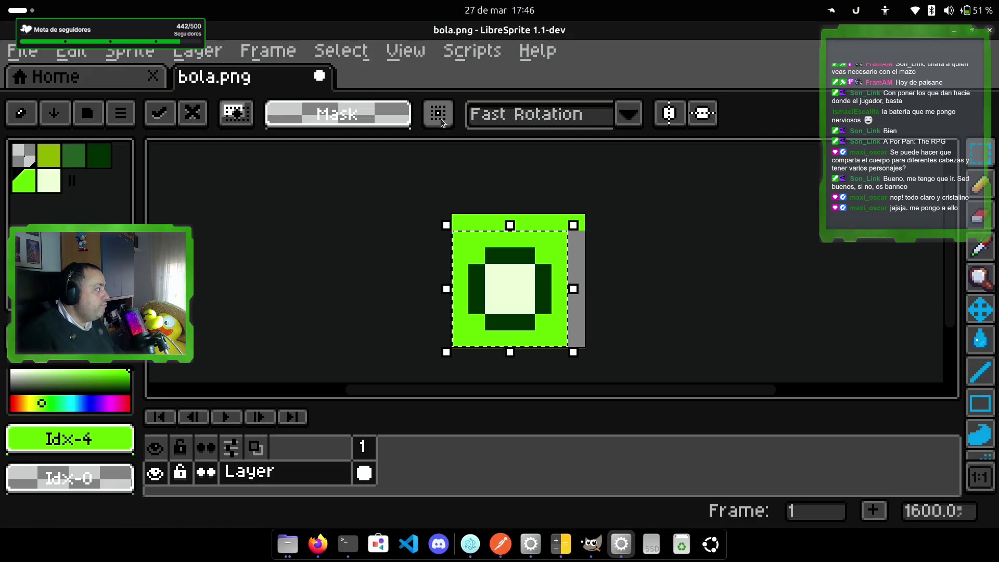
{"action": "key", "text": "ctrl+z"}
{"action": "key", "text": "ctrl+z"}
{"action": "key", "text": "ctrl+z"}
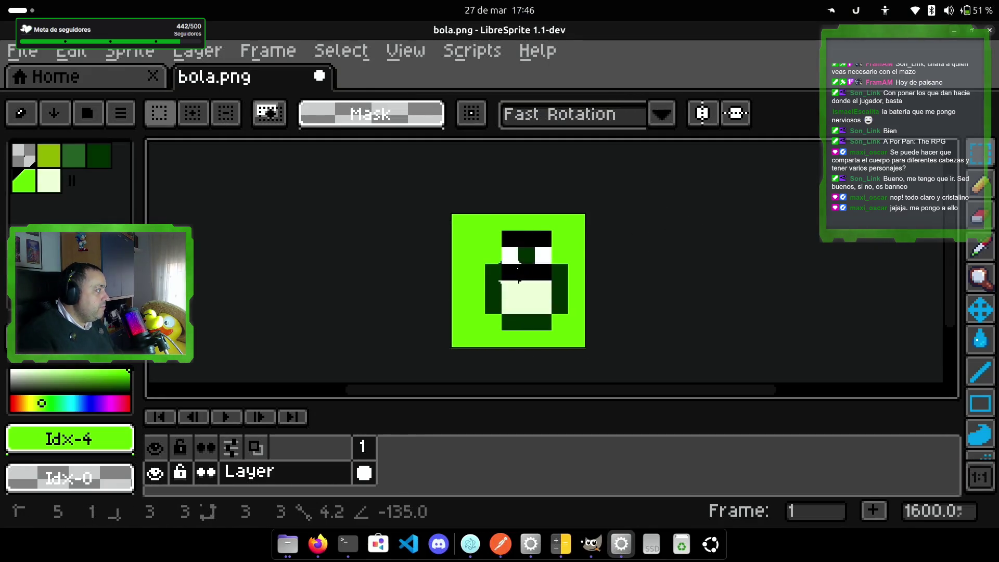
{"action": "left_click", "coordinate": [980, 184]}
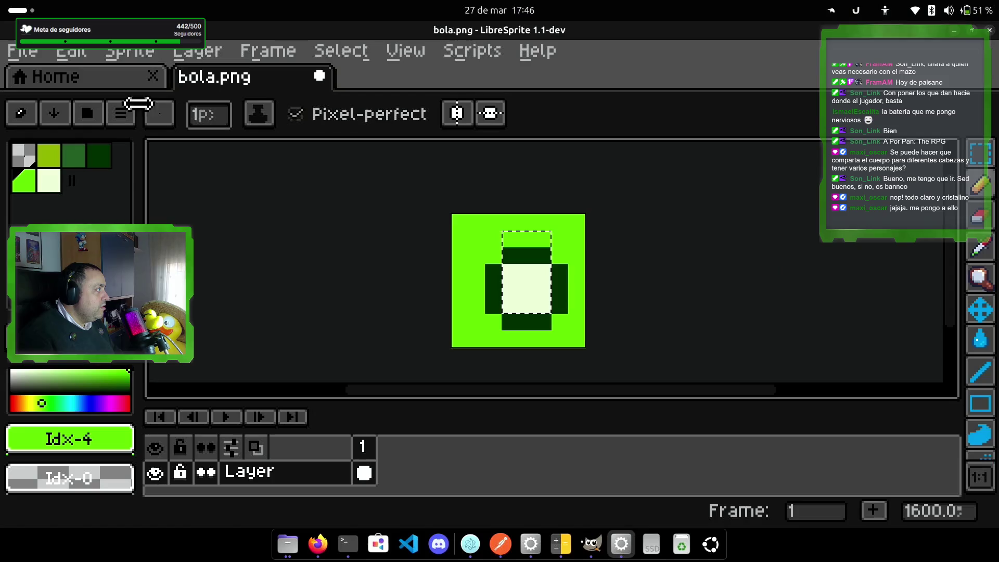
{"action": "left_click", "coordinate": [341, 51]}
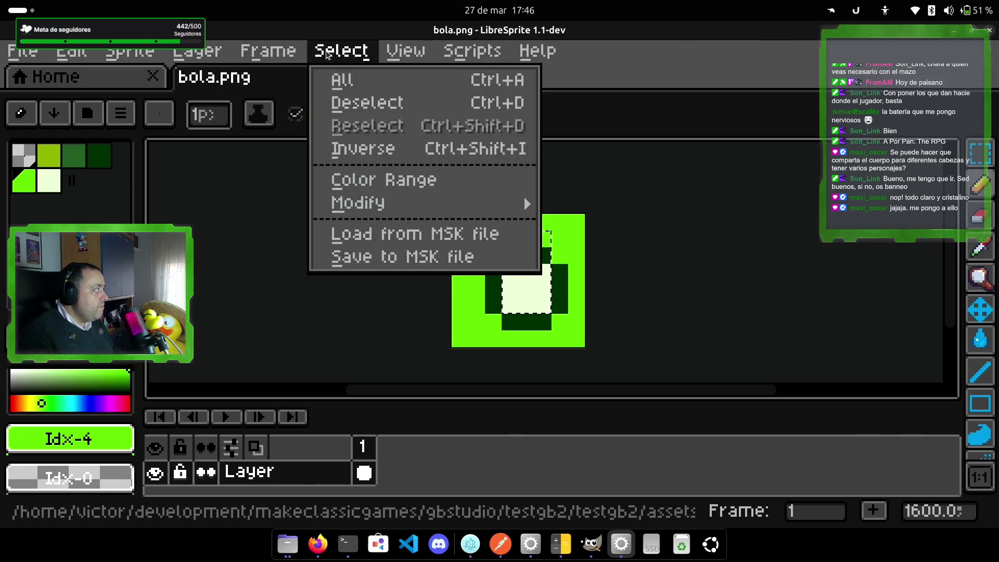
{"action": "left_click", "coordinate": [363, 103]}
{"action": "mouse_move", "coordinate": [518, 265]}
{"action": "left_mouse_down"}
{"action": "mouse_move", "coordinate": [502, 296]}
{"action": "mouse_move", "coordinate": [509, 250]}
{"action": "mouse_move", "coordinate": [536, 264]}
{"action": "mouse_move", "coordinate": [502, 332]}
{"action": "left_mouse_up"}
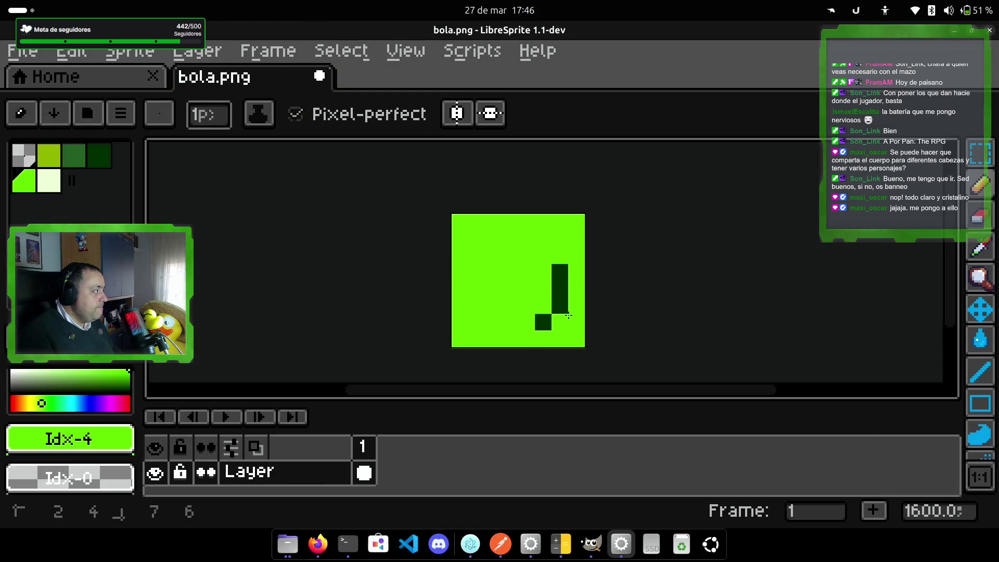
{"action": "mouse_move", "coordinate": [560, 268]}
{"action": "left_mouse_down"}
{"action": "mouse_move", "coordinate": [560, 311]}
{"action": "mouse_move", "coordinate": [542, 323]}
{"action": "left_mouse_up"}
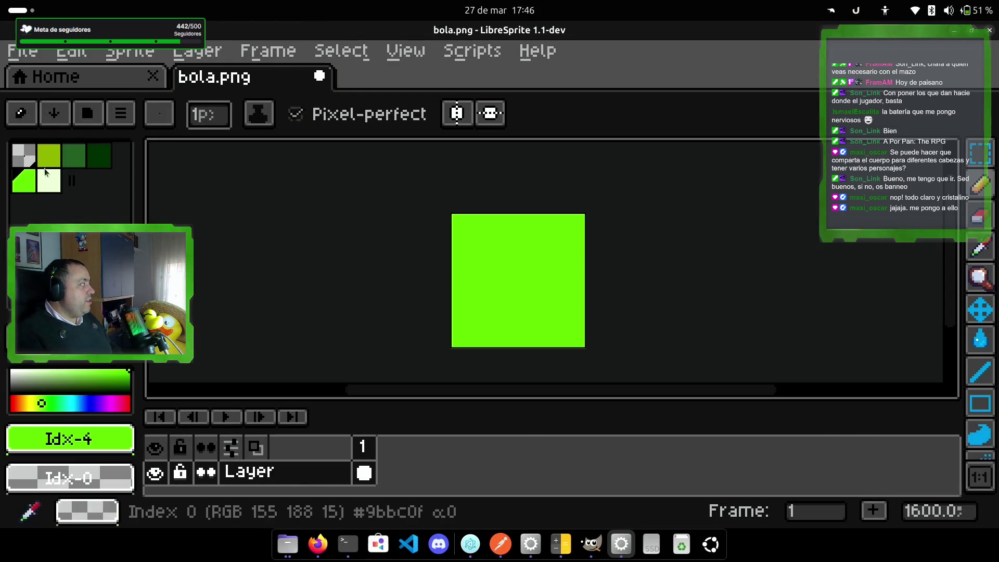
- Pencil a dark green ring and bucket-fill its interior pale green
{"action": "left_click", "coordinate": [98, 155]}
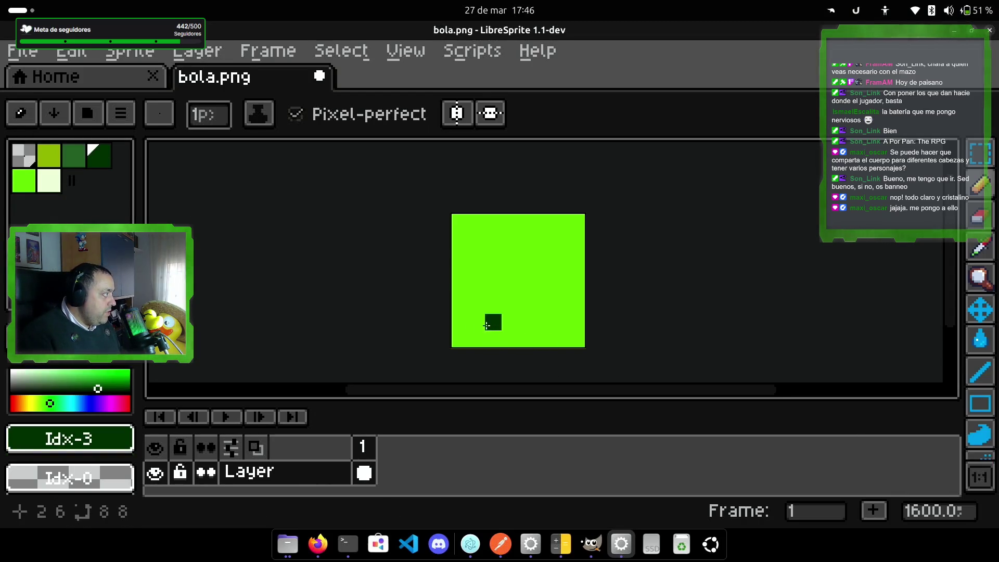
{"action": "mouse_move", "coordinate": [487, 325]}
{"action": "left_mouse_down"}
{"action": "mouse_move", "coordinate": [550, 328]}
{"action": "mouse_move", "coordinate": [562, 253]}
{"action": "mouse_move", "coordinate": [526, 238]}
{"action": "mouse_move", "coordinate": [477, 256]}
{"action": "mouse_move", "coordinate": [467, 299]}
{"action": "mouse_move", "coordinate": [476, 306]}
{"action": "left_mouse_up"}
{"action": "key", "text": "ctrl+z"}
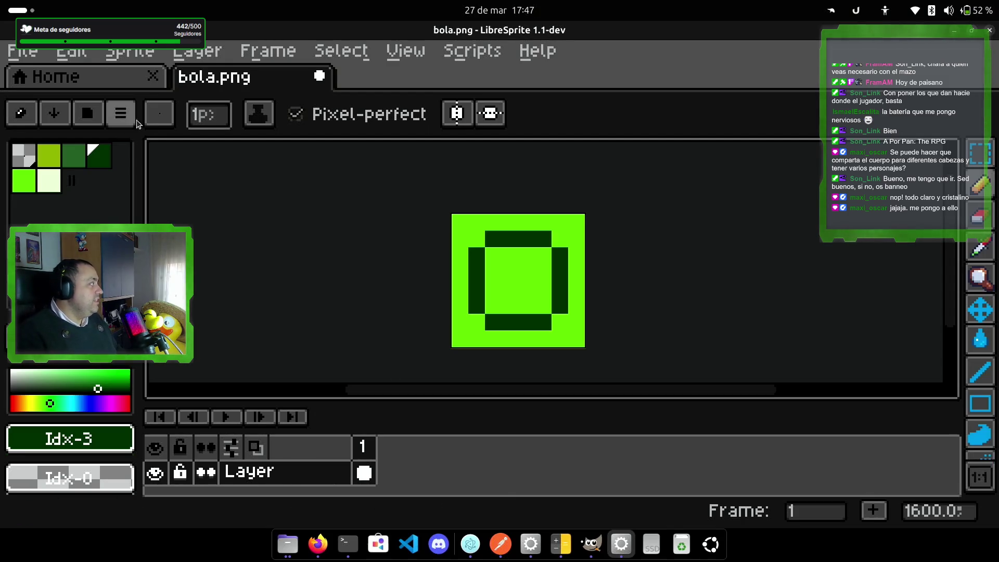
{"action": "left_click", "coordinate": [44, 191]}
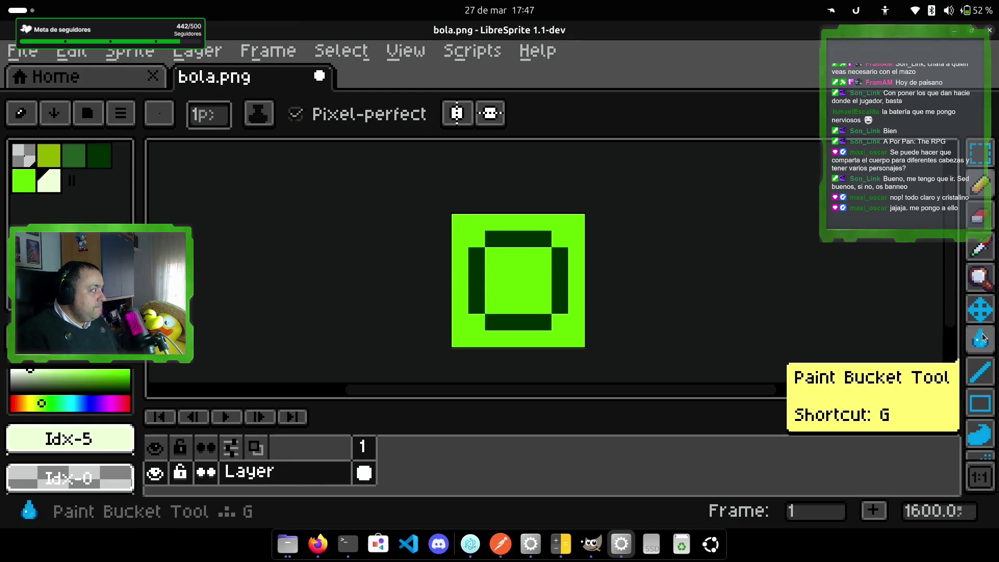
{"action": "left_click", "coordinate": [980, 339]}
{"action": "left_click", "coordinate": [496, 282]}
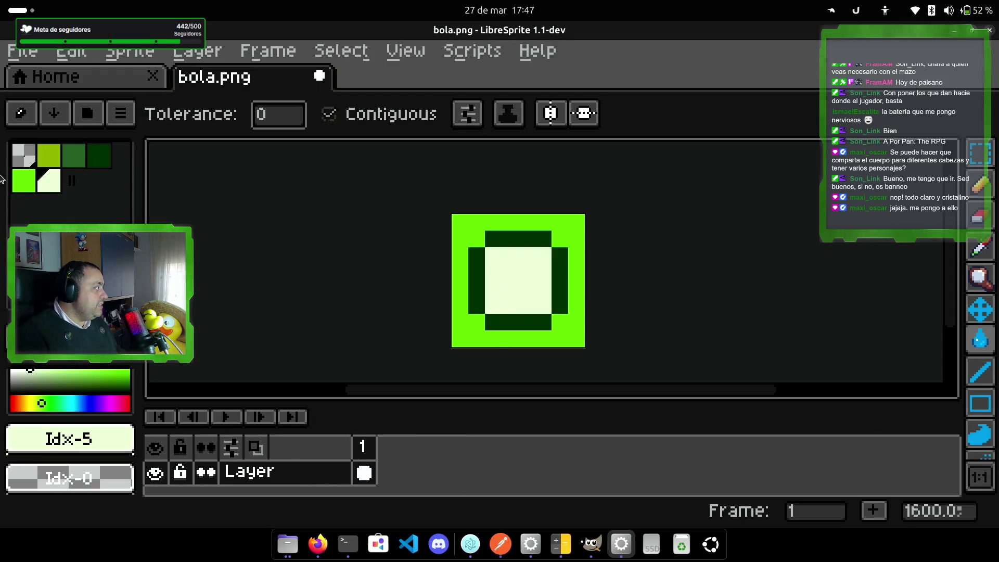
- Pencil a darker green square block in the centre of the ball
{"action": "left_click", "coordinate": [76, 158]}
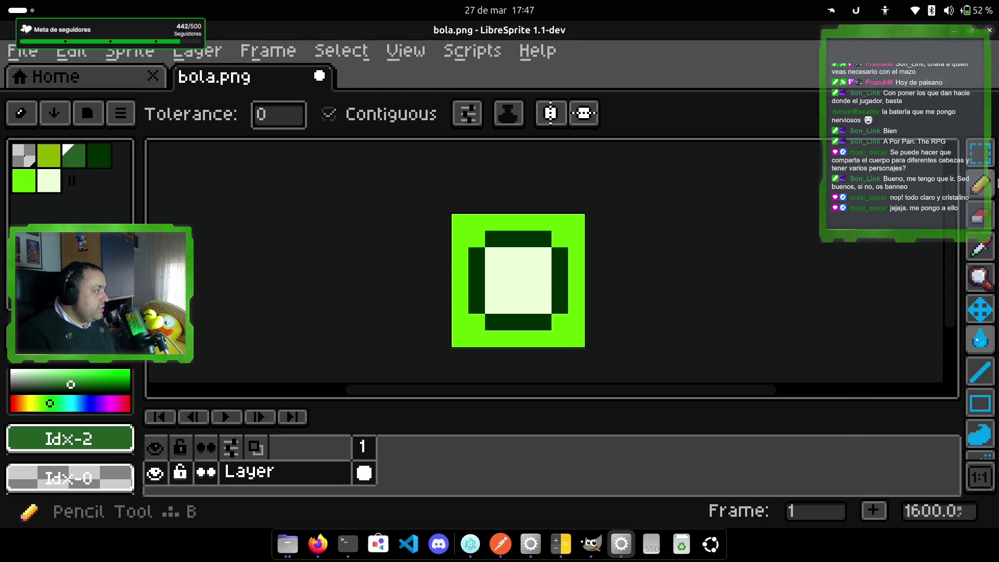
{"action": "left_click", "coordinate": [977, 186]}
{"action": "left_click", "coordinate": [510, 273]}
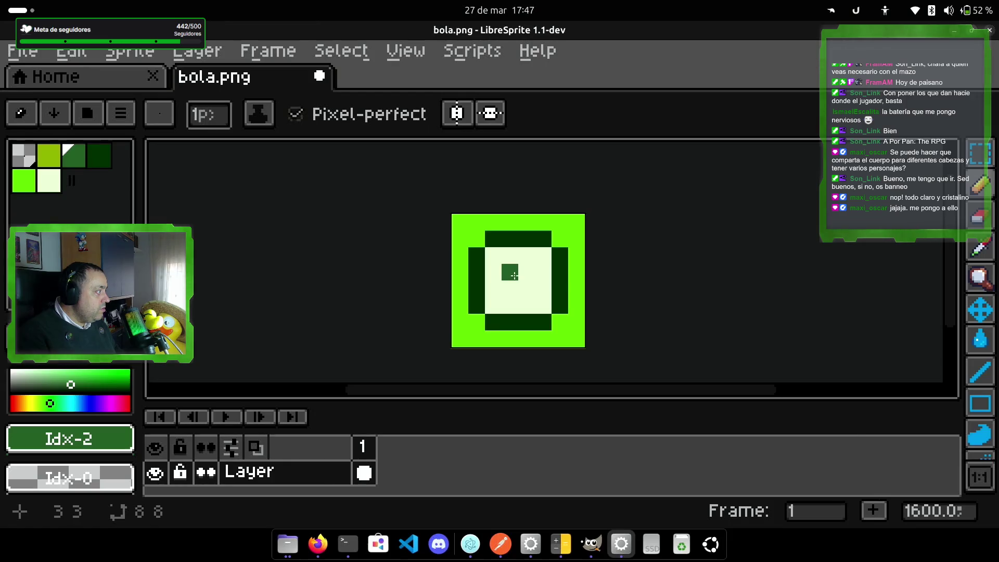
{"action": "mouse_move", "coordinate": [514, 275]}
{"action": "left_mouse_down"}
{"action": "mouse_move", "coordinate": [527, 272]}
{"action": "mouse_move", "coordinate": [526, 288]}
{"action": "mouse_move", "coordinate": [508, 287]}
{"action": "left_mouse_up"}
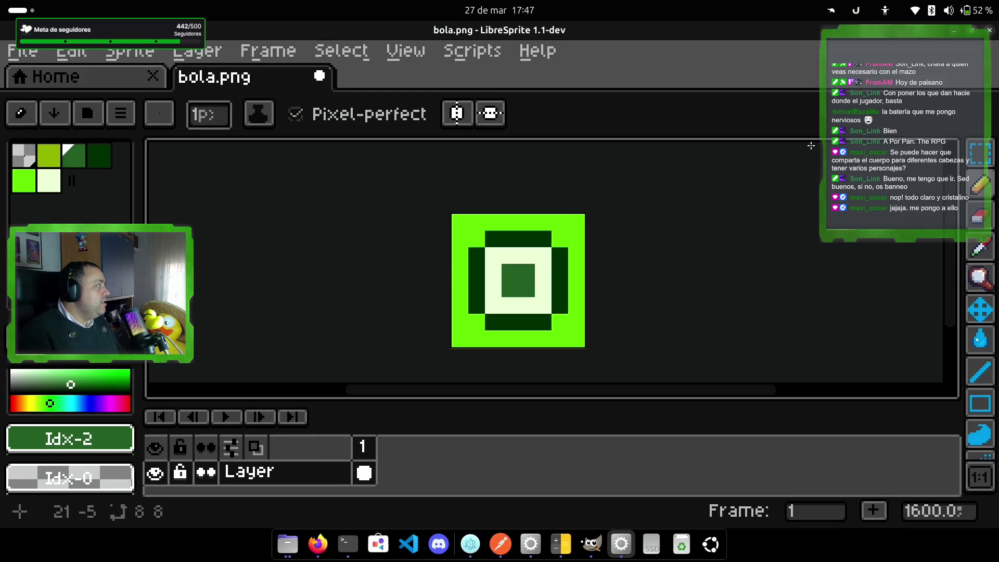
{"action": "left_click", "coordinate": [22, 51]}
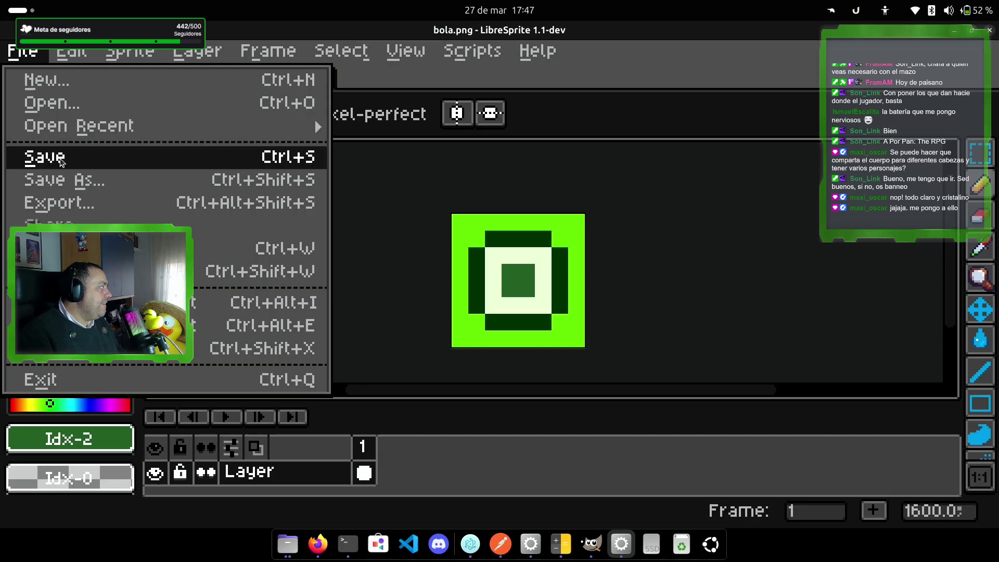
{"action": "left_click", "coordinate": [72, 203]}
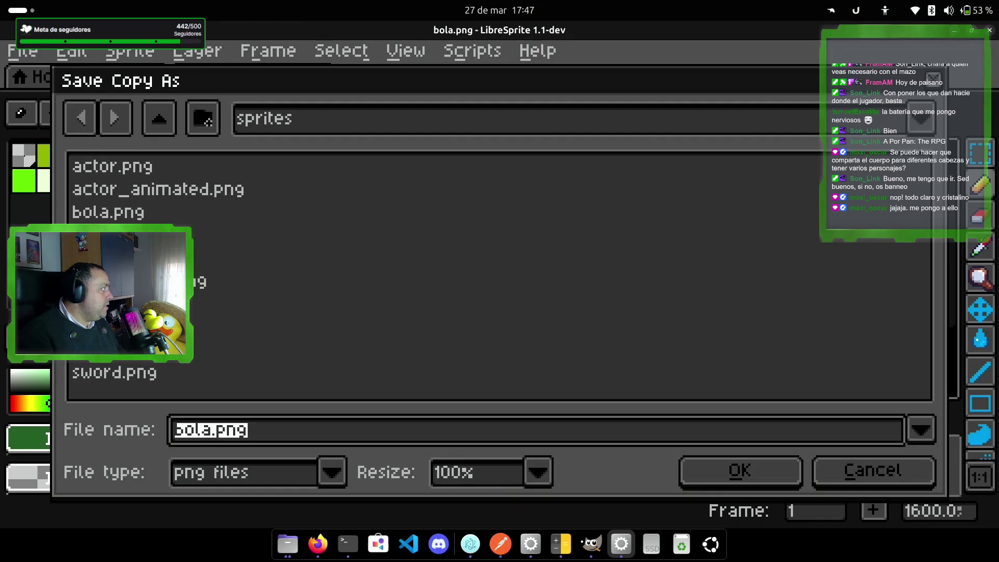
{"action": "double_click", "coordinate": [134, 222]}
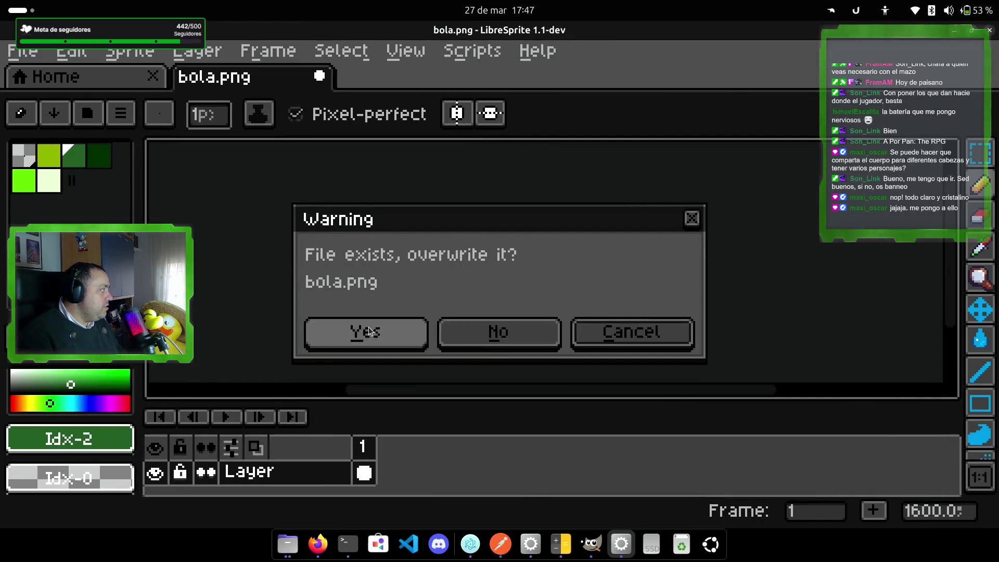
{"action": "left_click", "coordinate": [363, 330]}
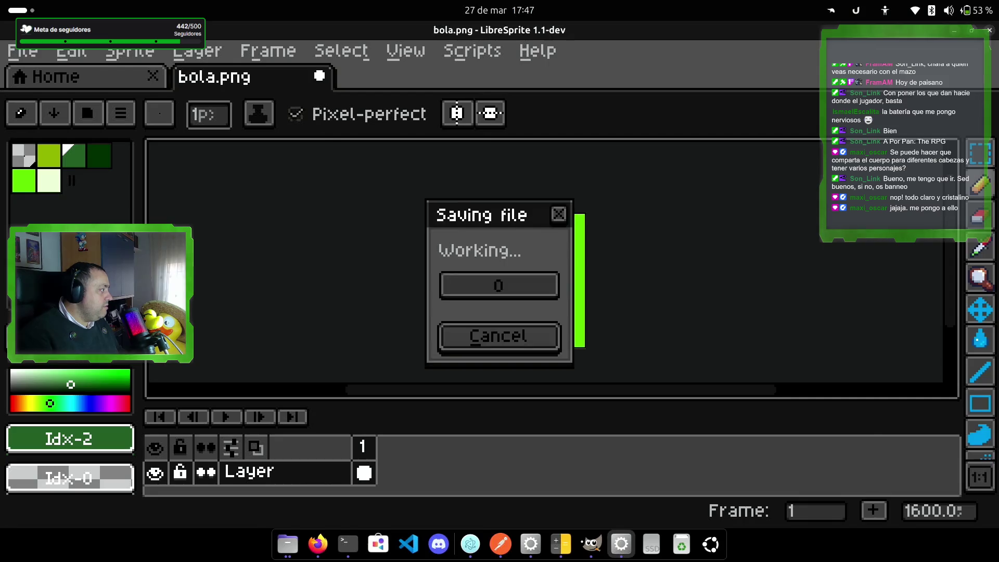
- Open bola.png in GB Studio's Sprites editor and delete its existing tile
{"action": "left_click", "coordinate": [473, 544]}
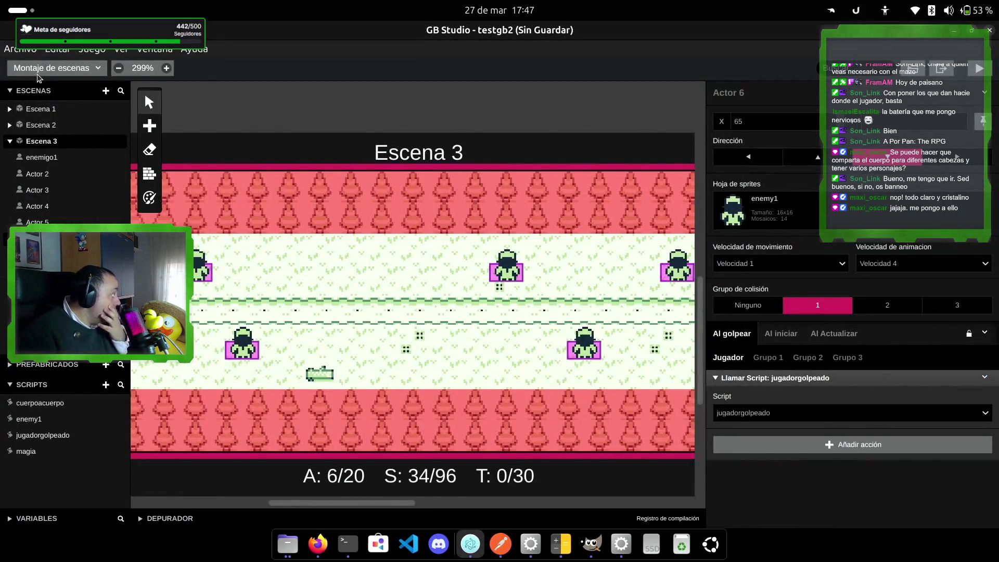
{"action": "left_click", "coordinate": [59, 72]}
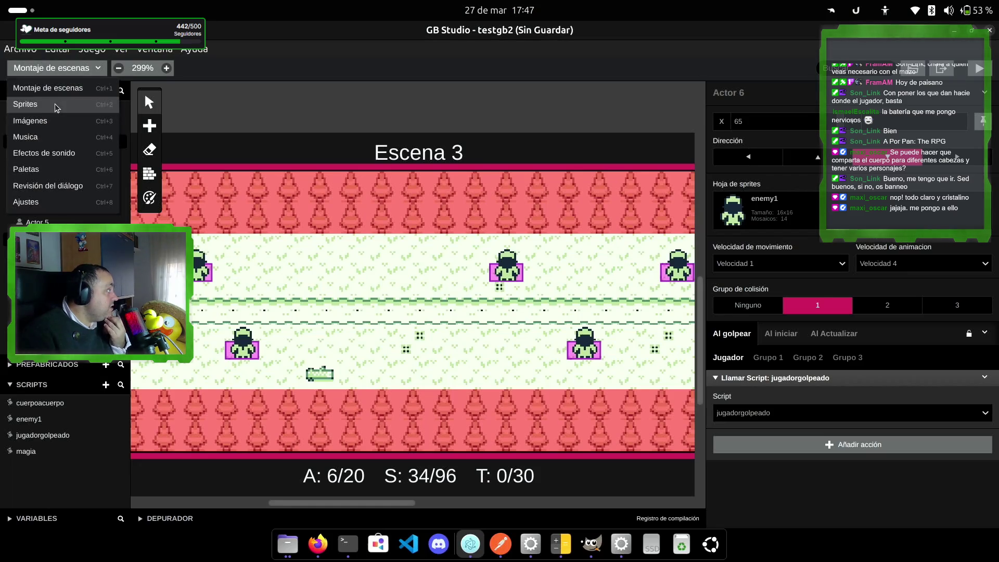
{"action": "left_click", "coordinate": [52, 103]}
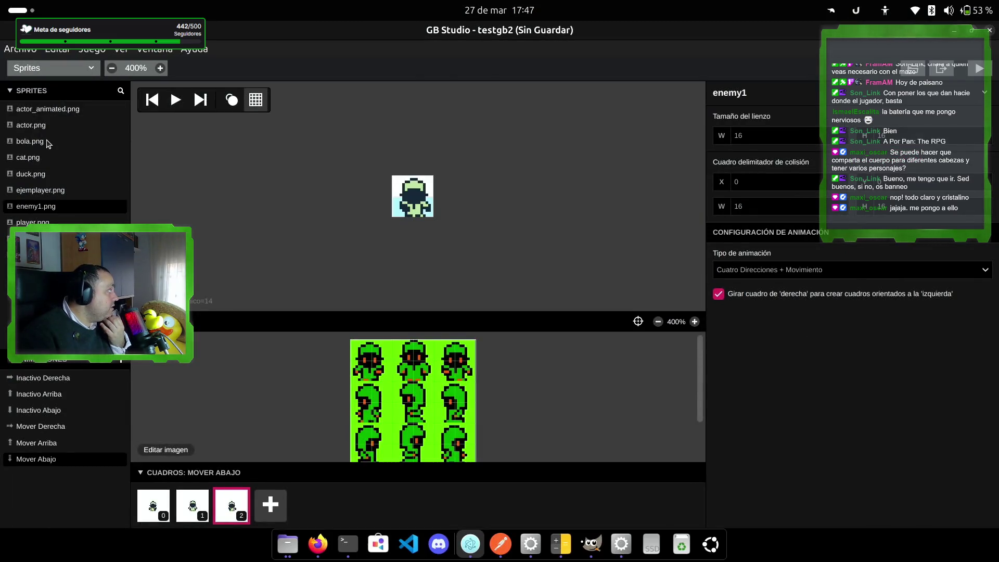
{"action": "left_click", "coordinate": [48, 143]}
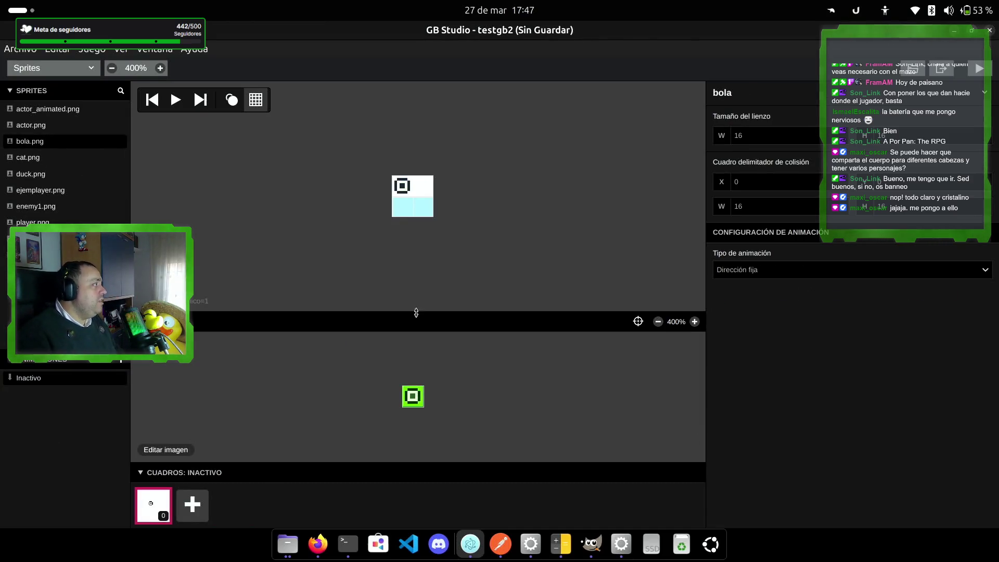
{"action": "left_click", "coordinate": [402, 186]}
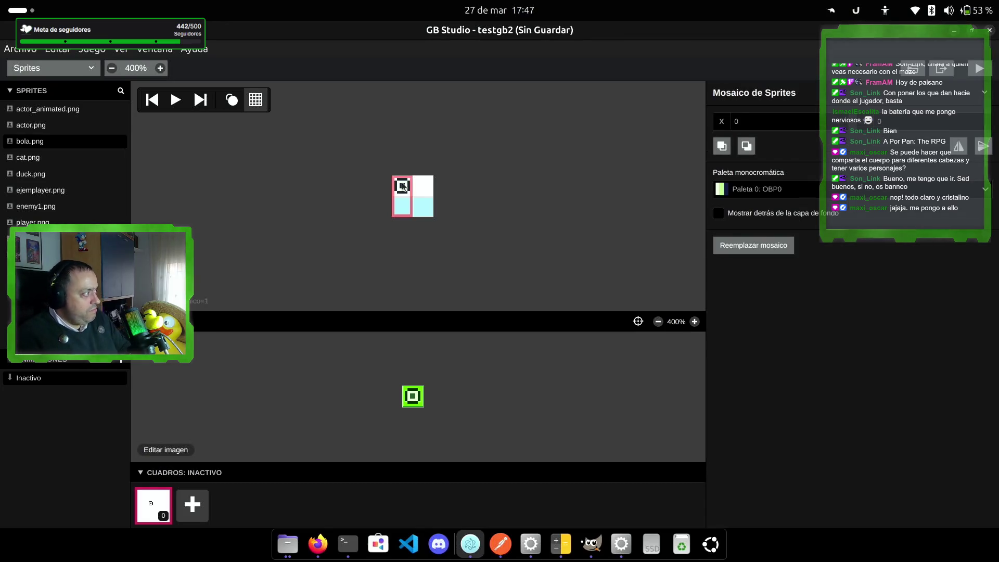
{"action": "key", "text": "Delete"}
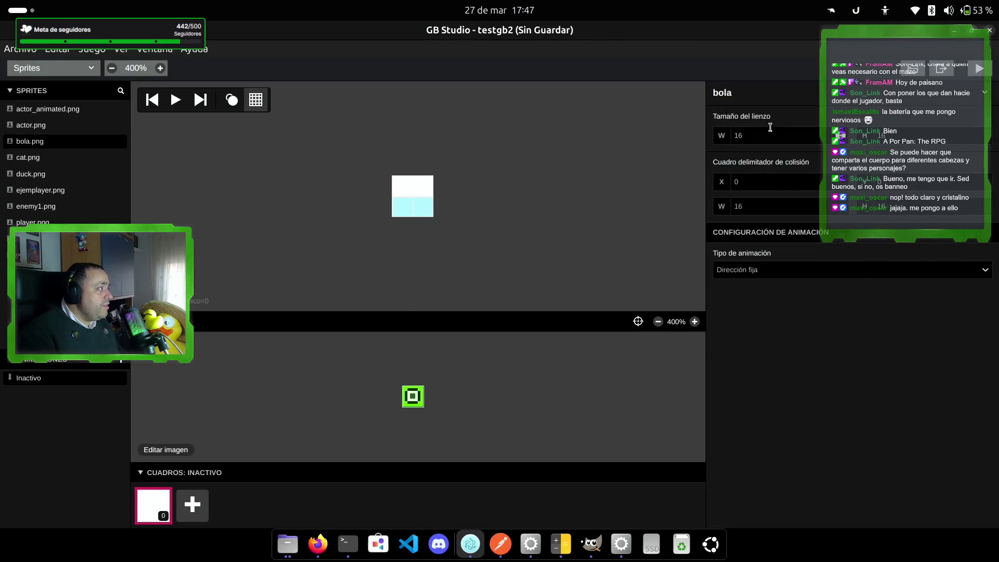
- Set the sprite canvas to 8 by 8 and place the ball tile on it
{"action": "double_click", "coordinate": [771, 137]}
{"action": "type", "text": "8"}
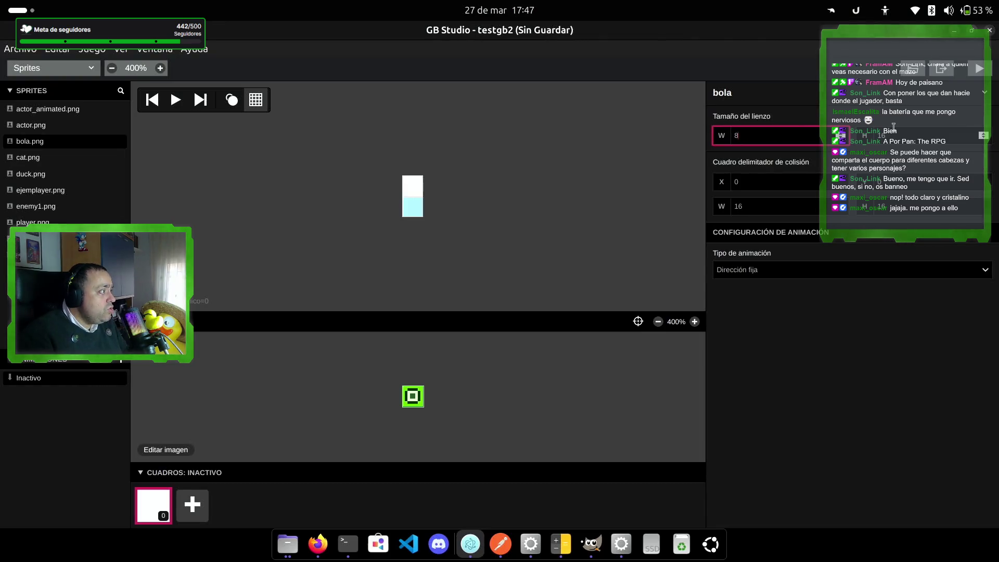
{"action": "double_click", "coordinate": [900, 136]}
{"action": "type", "text": "8"}
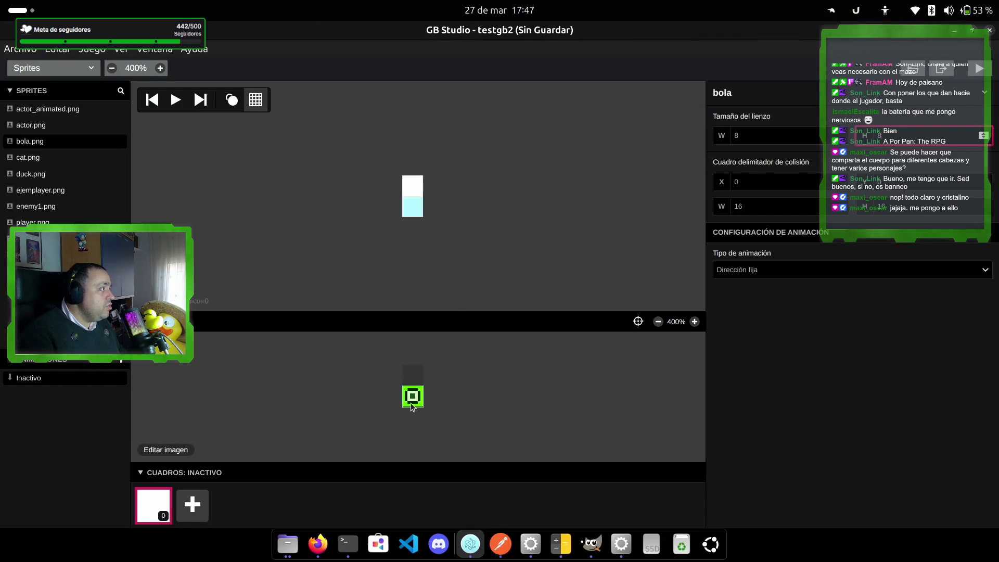
{"action": "left_click", "coordinate": [901, 187]}
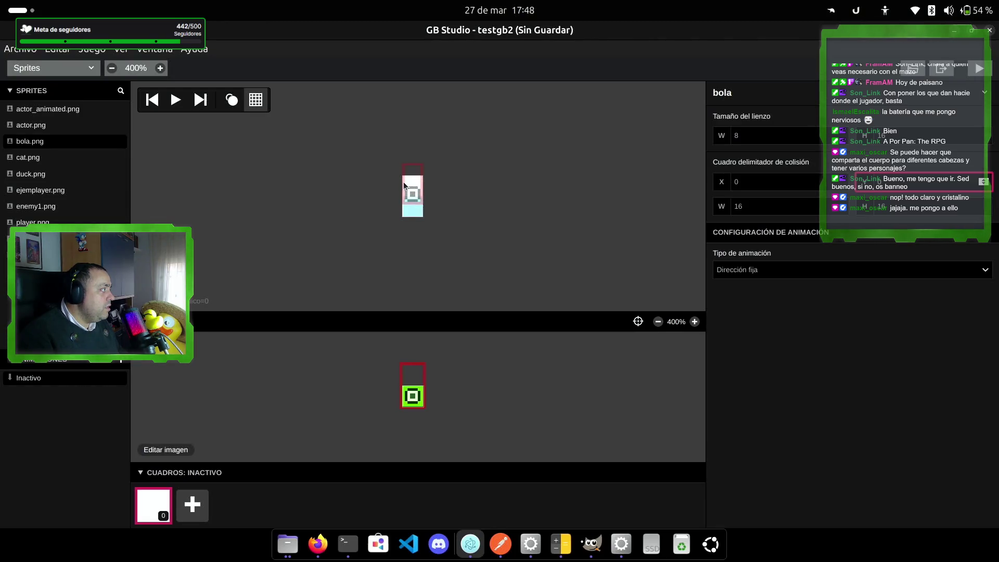
{"action": "left_click", "coordinate": [404, 182]}
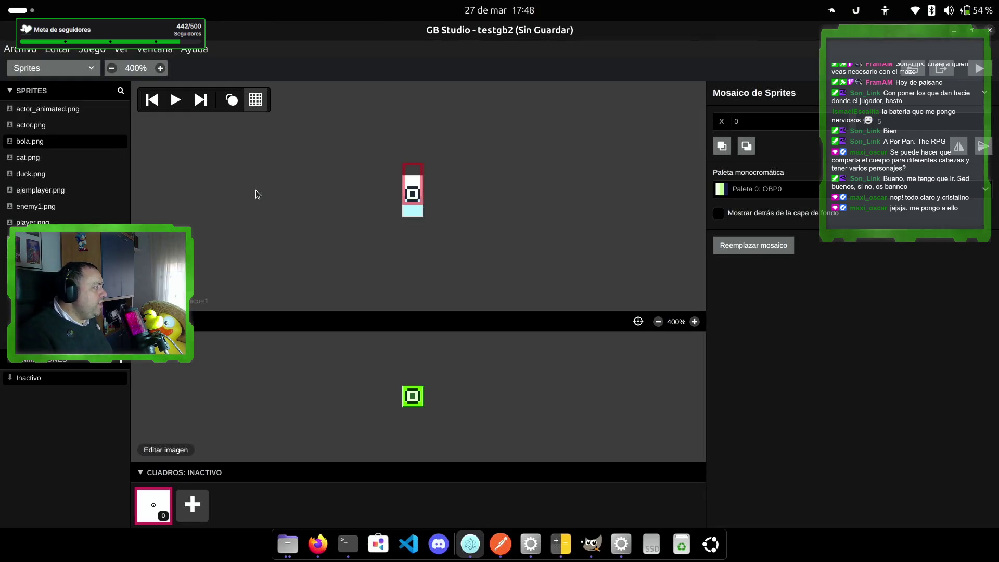
{"action": "left_click", "coordinate": [893, 121]}
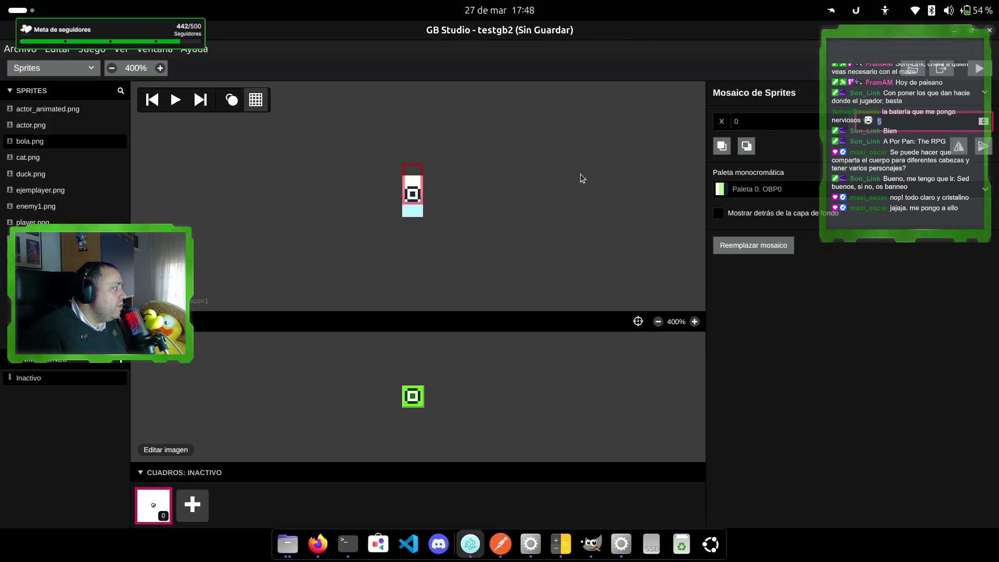
{"action": "left_click", "coordinate": [56, 144]}
- Set canvas height to 8 and the collision box width and height to 8
{"action": "double_click", "coordinate": [871, 133]}
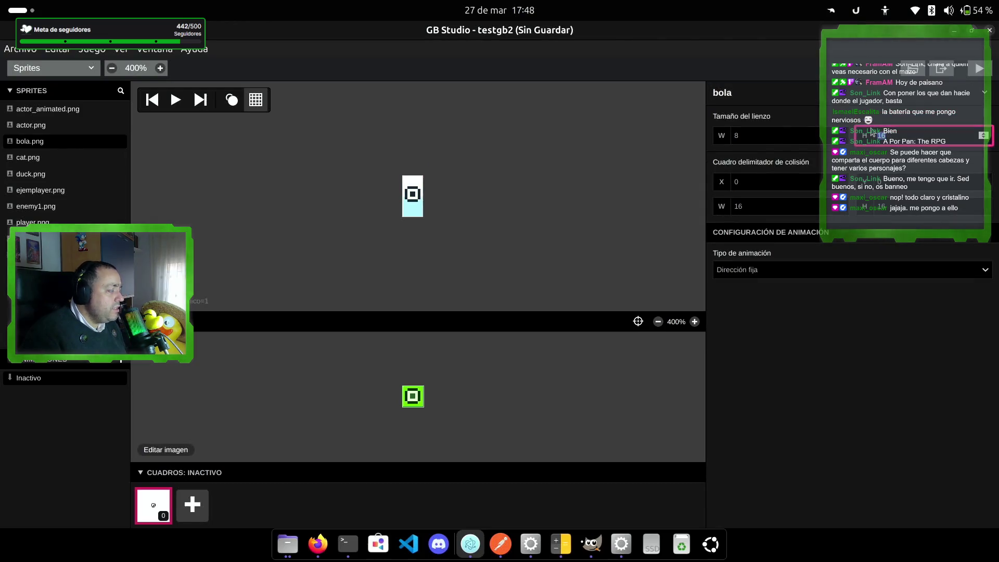
{"action": "type", "text": "8"}
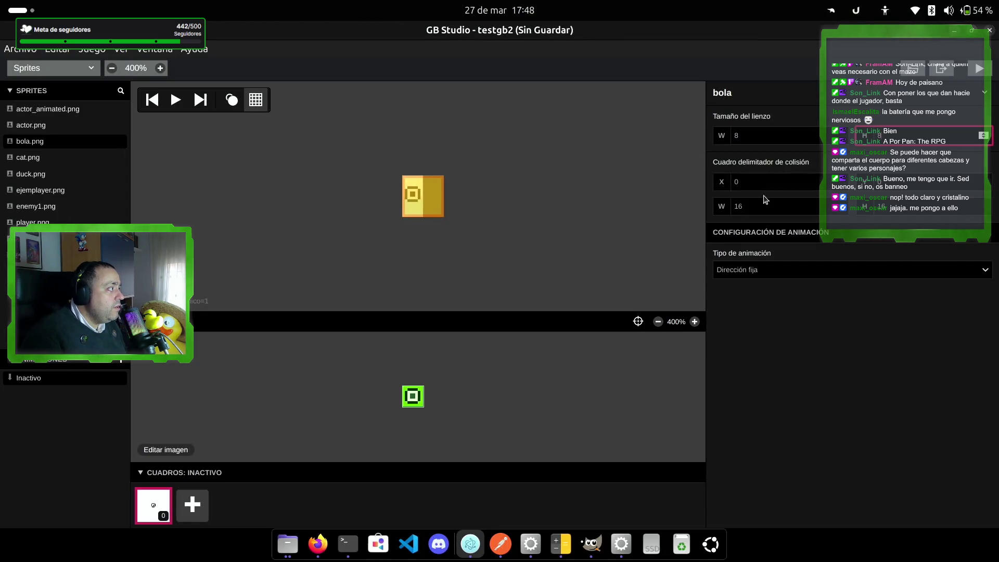
{"action": "left_click", "coordinate": [767, 180]}
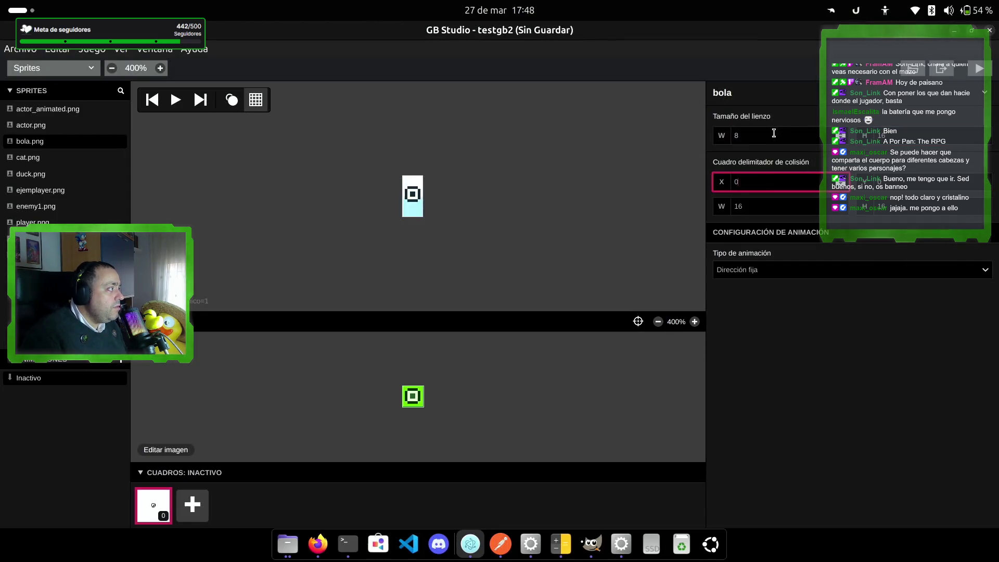
{"action": "left_click", "coordinate": [723, 132]}
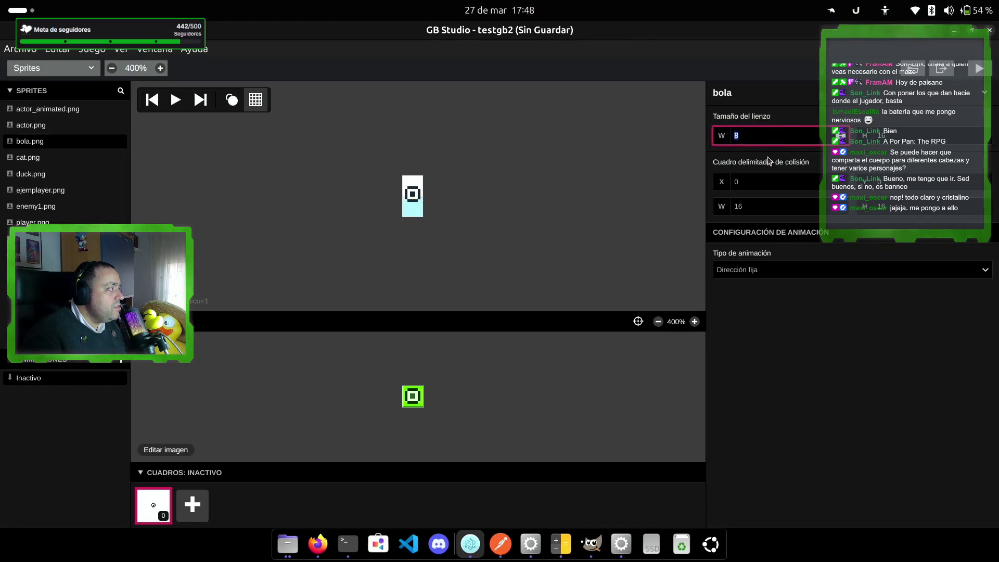
{"action": "double_click", "coordinate": [758, 208]}
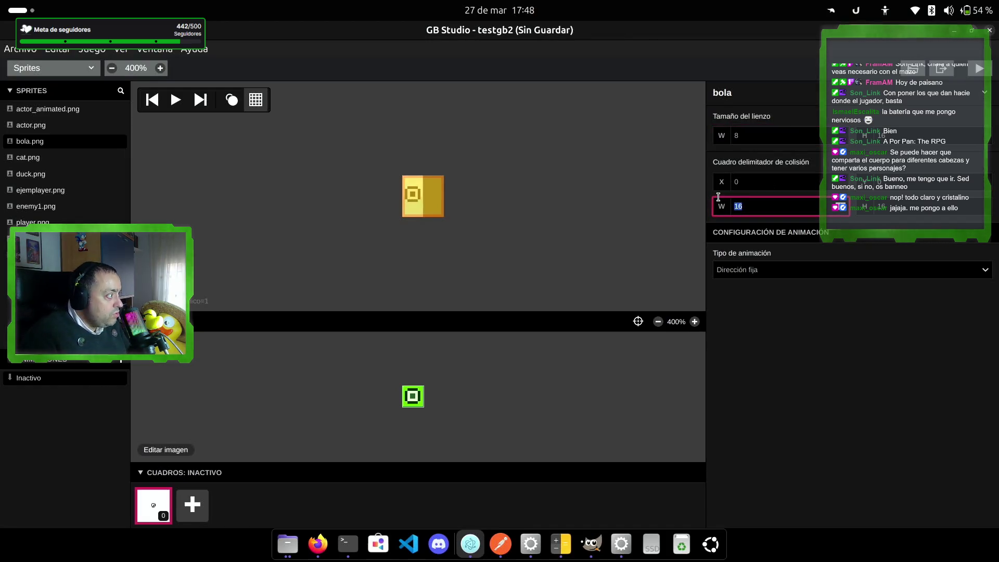
{"action": "type", "text": "8"}
{"action": "double_click", "coordinate": [887, 204]}
{"action": "type", "text": "8"}
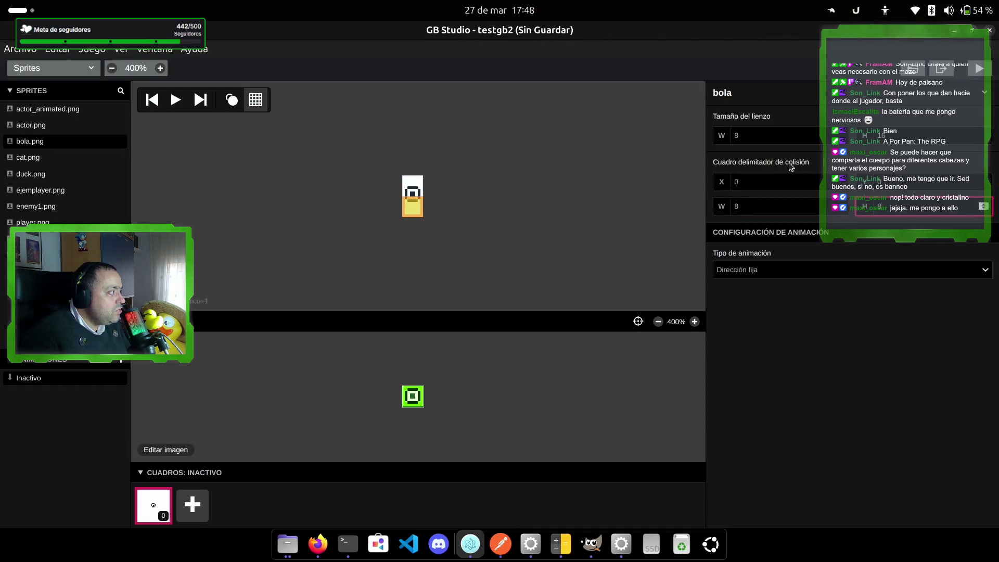
{"action": "left_click", "coordinate": [784, 131]}
{"action": "key", "text": "Tab"}
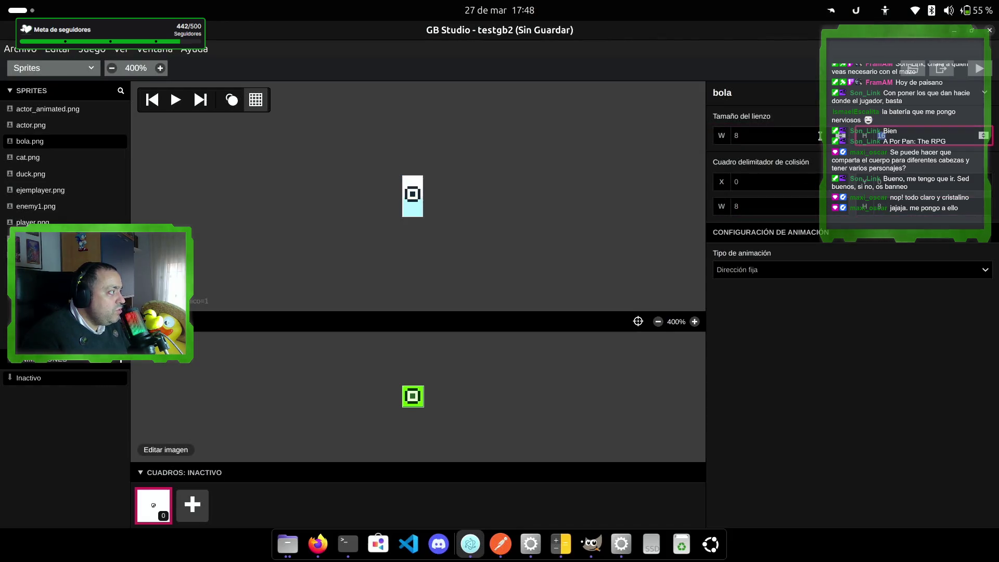
{"action": "left_click", "coordinate": [899, 161]}
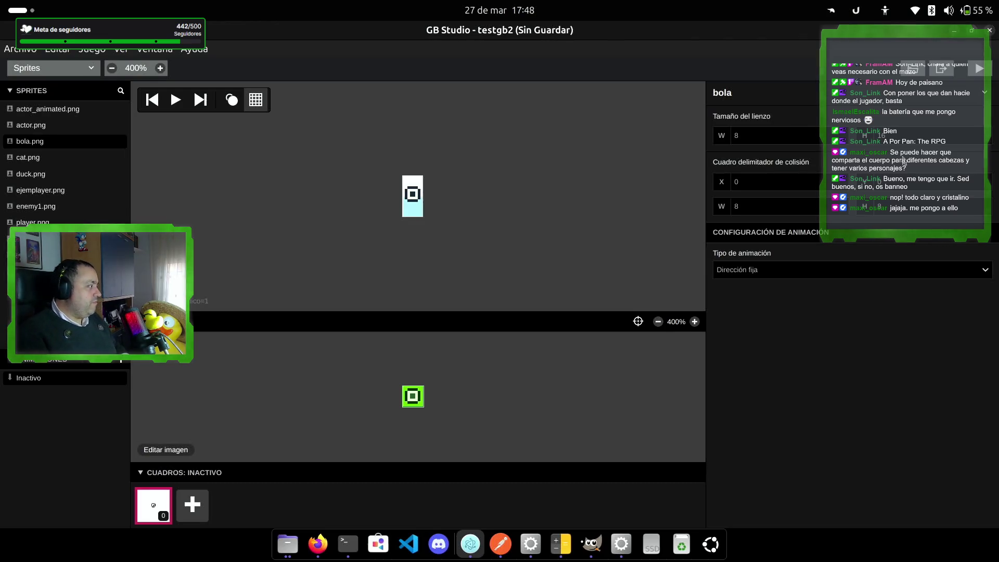
- Resize the bola.png sprite in LibreSprite to 16×16 pixels
{"action": "left_click", "coordinate": [622, 550]}
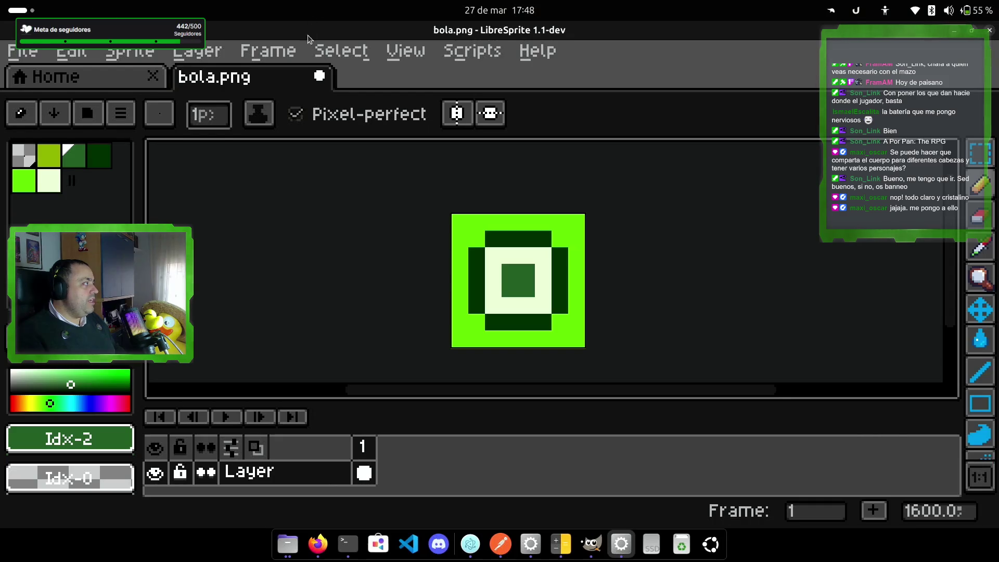
{"action": "left_click", "coordinate": [344, 51]}
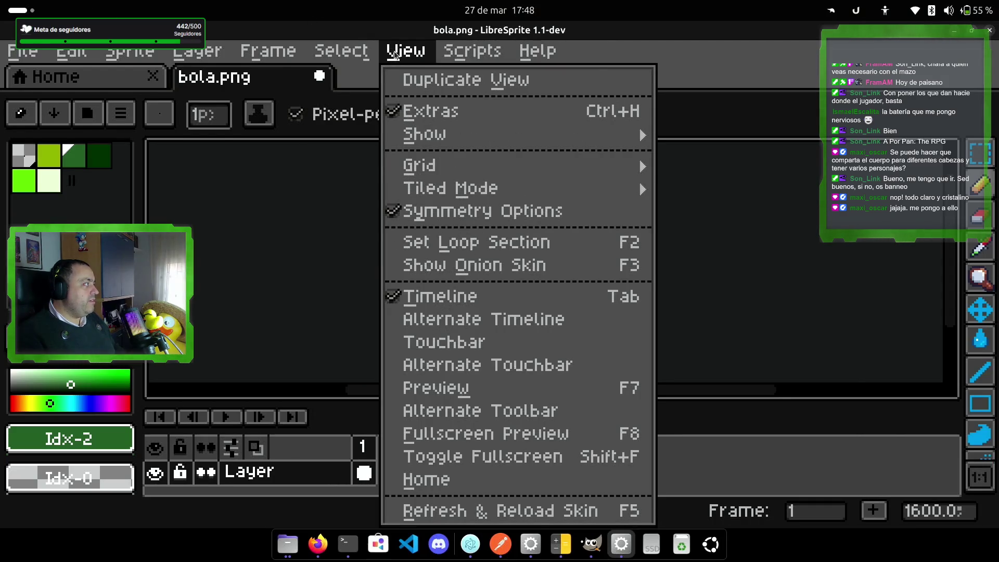
{"action": "mouse_move", "coordinate": [268, 55]}
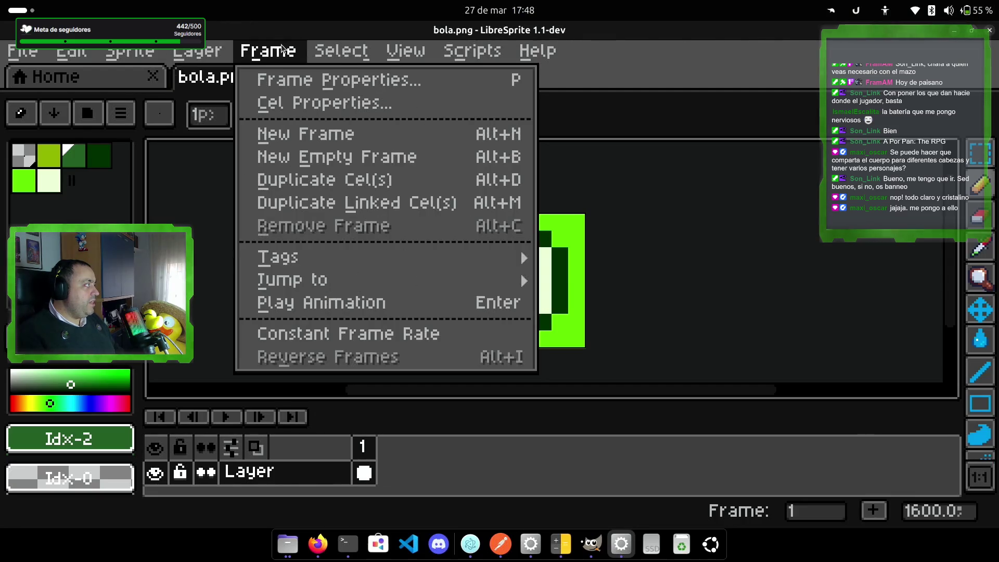
{"action": "mouse_move", "coordinate": [130, 52]}
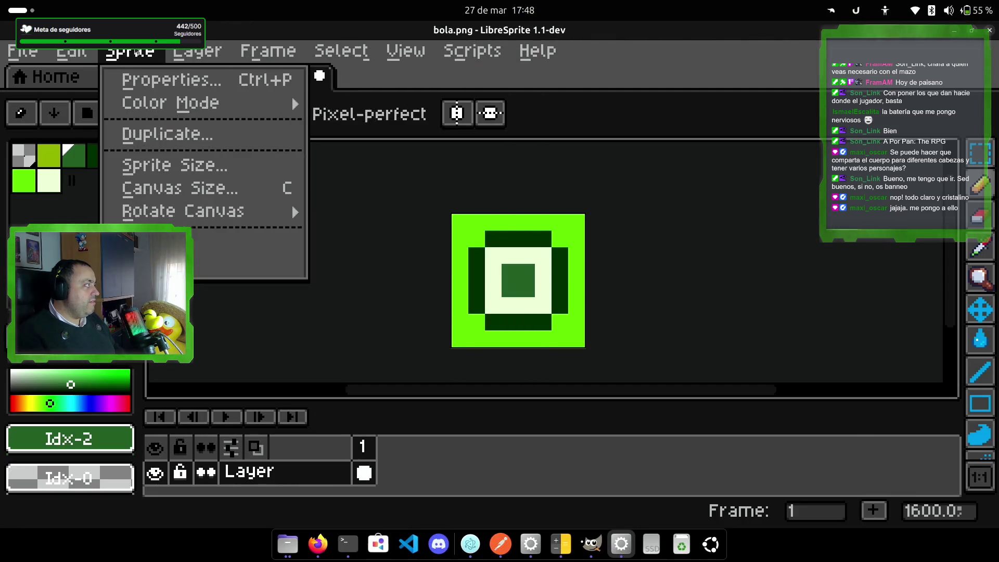
{"action": "left_click", "coordinate": [156, 166]}
{"action": "type", "text": "16"}
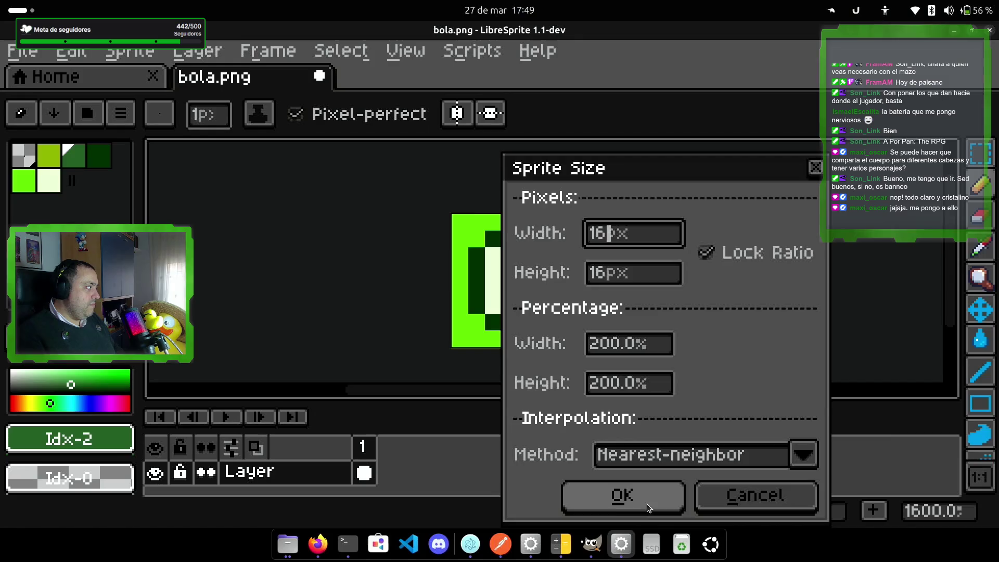
{"action": "left_click", "coordinate": [622, 496]}
{"action": "scroll", "coordinate": [653, 244], "scroll_direction": "down", "scroll_amount": 3}
{"action": "scroll", "coordinate": [653, 243], "scroll_direction": "up", "scroll_amount": 1}
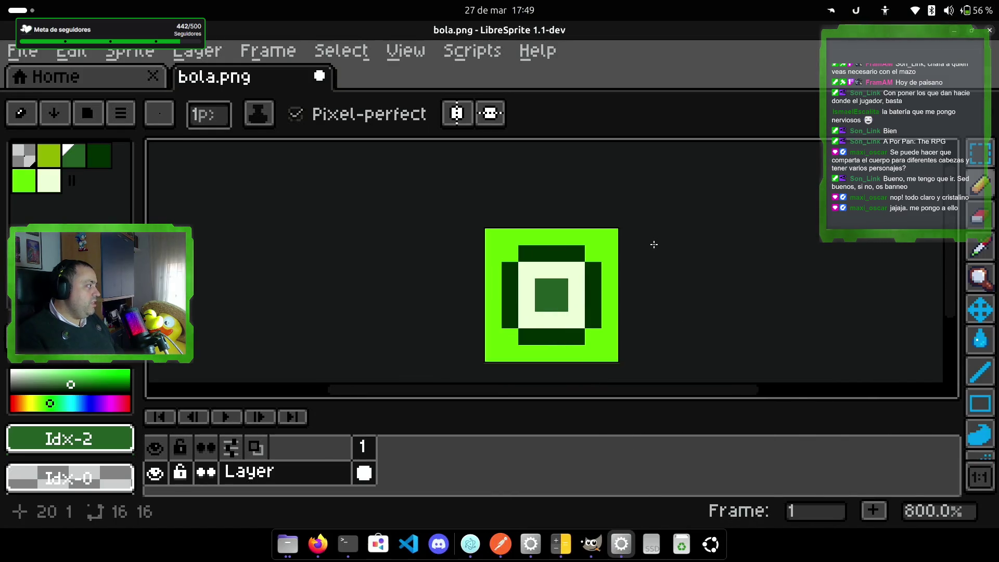
- Export the image over the existing bola.png and return to GB Studio
{"action": "left_click", "coordinate": [22, 51]}
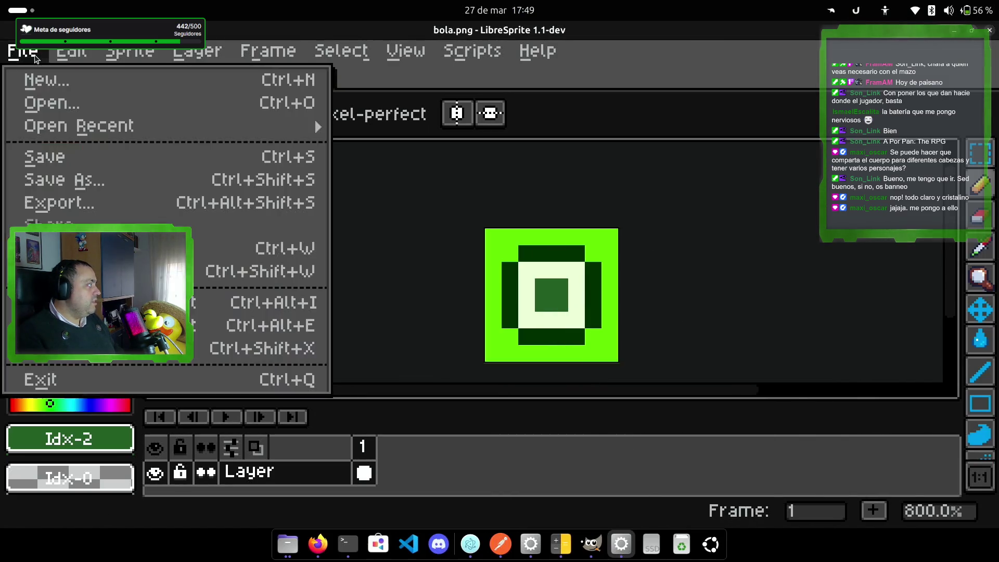
{"action": "left_click", "coordinate": [78, 202]}
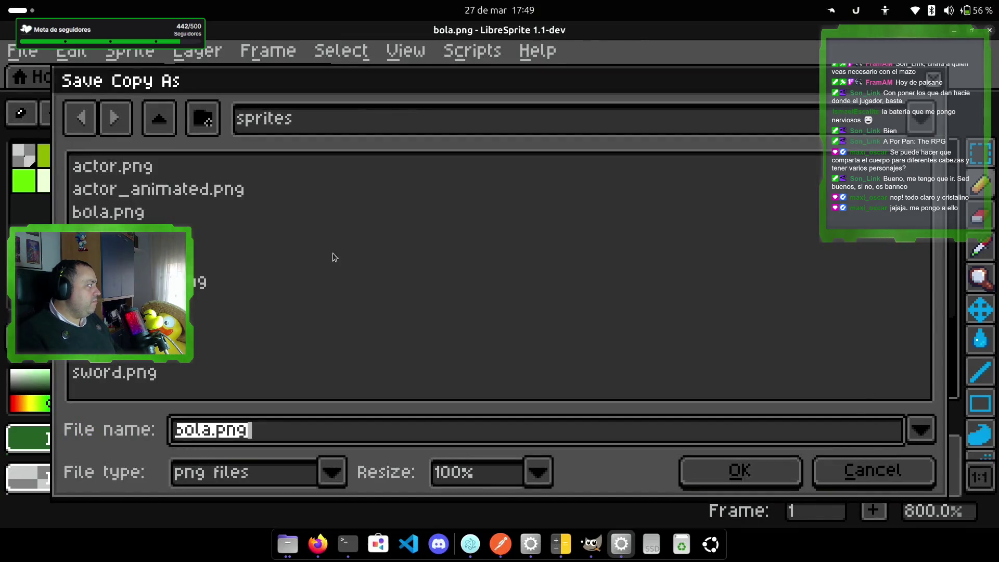
{"action": "key", "text": "Return"}
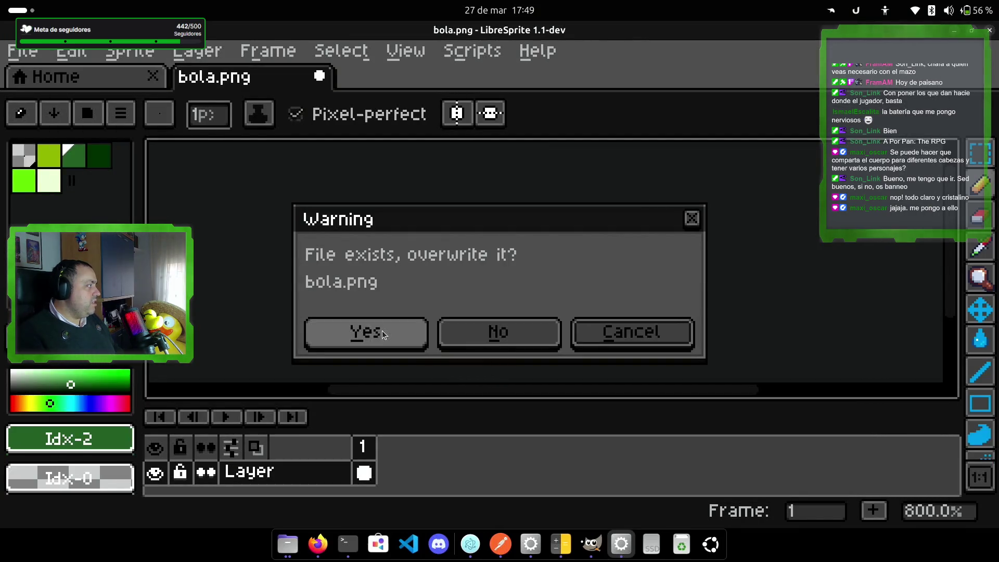
{"action": "left_click", "coordinate": [366, 329]}
{"action": "left_click", "coordinate": [470, 544]}
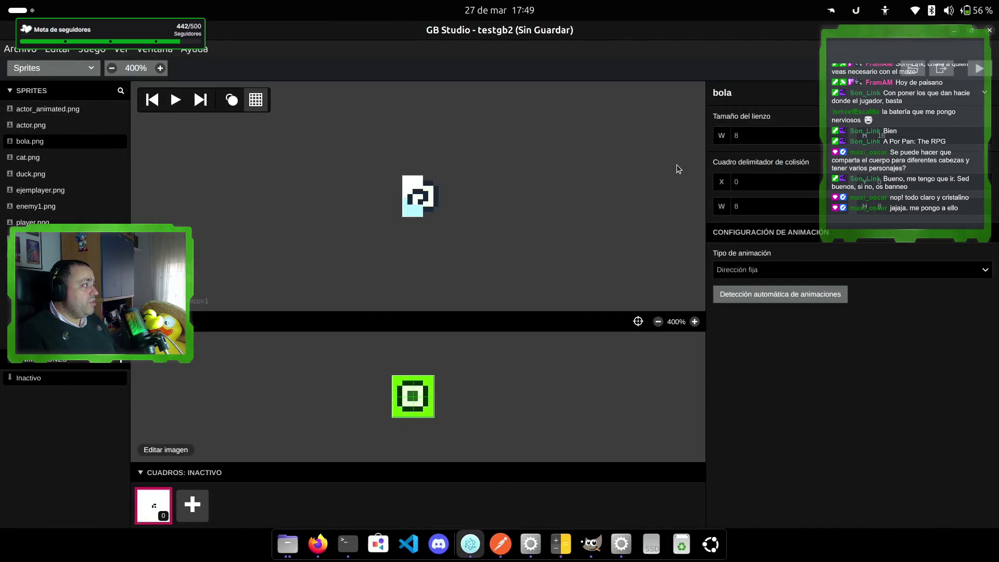
- Set the sprite canvas width to 16 and centre the ball tile on it
{"action": "left_click", "coordinate": [723, 137]}
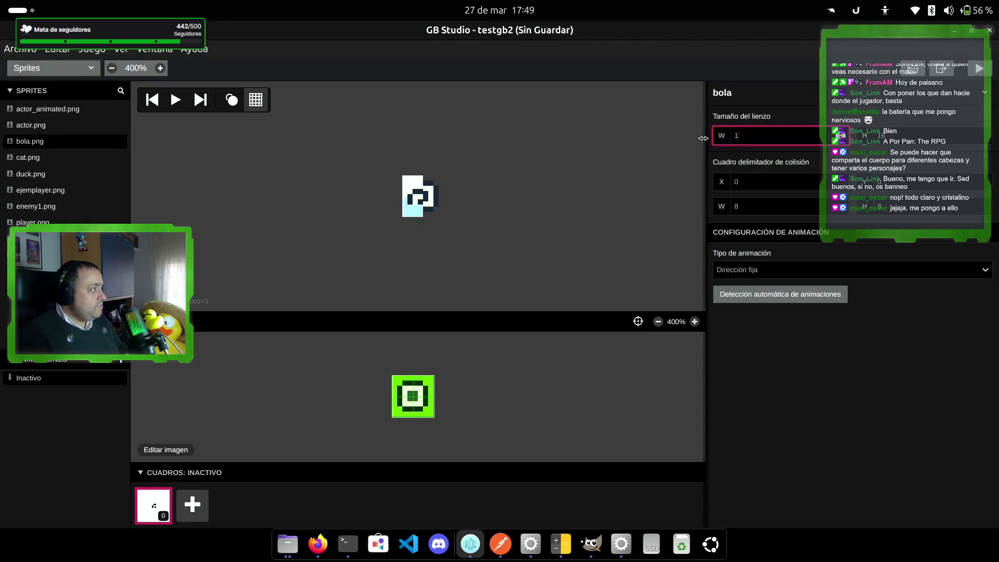
{"action": "type", "text": "16"}
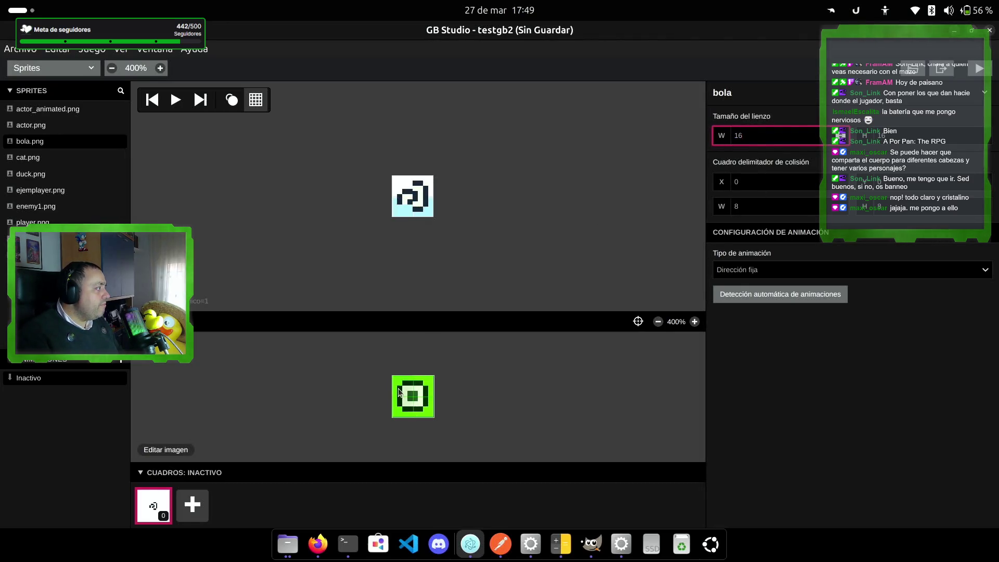
{"action": "left_click", "coordinate": [417, 202]}
{"action": "mouse_move", "coordinate": [403, 201]}
{"action": "left_mouse_down"}
{"action": "mouse_move", "coordinate": [476, 207]}
{"action": "mouse_move", "coordinate": [416, 196]}
{"action": "mouse_move", "coordinate": [449, 220]}
{"action": "mouse_move", "coordinate": [501, 206]}
{"action": "left_mouse_up"}
{"action": "left_click_drag", "start_coordinate": [432, 194], "coordinate": [499, 250]}
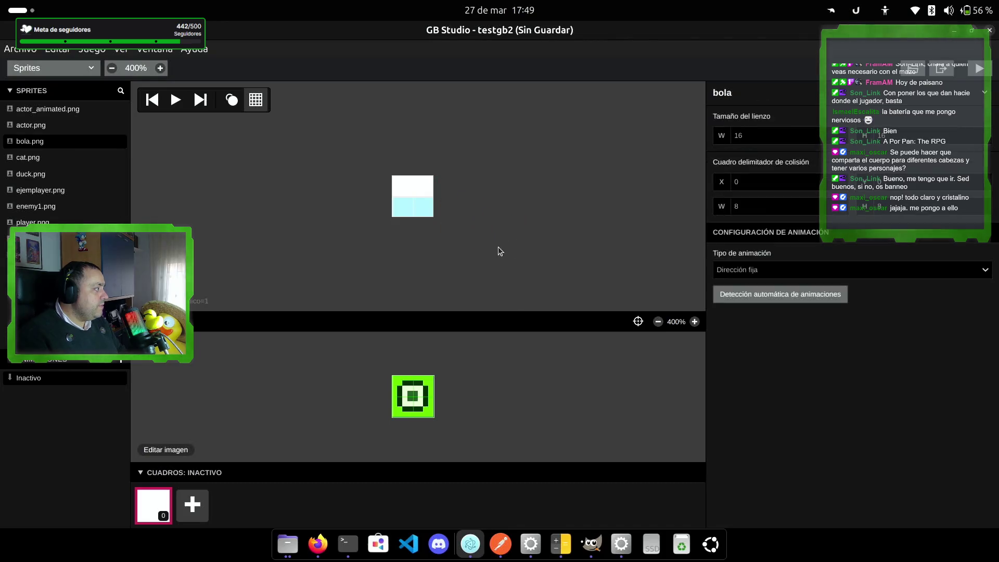
{"action": "left_click", "coordinate": [399, 398]}
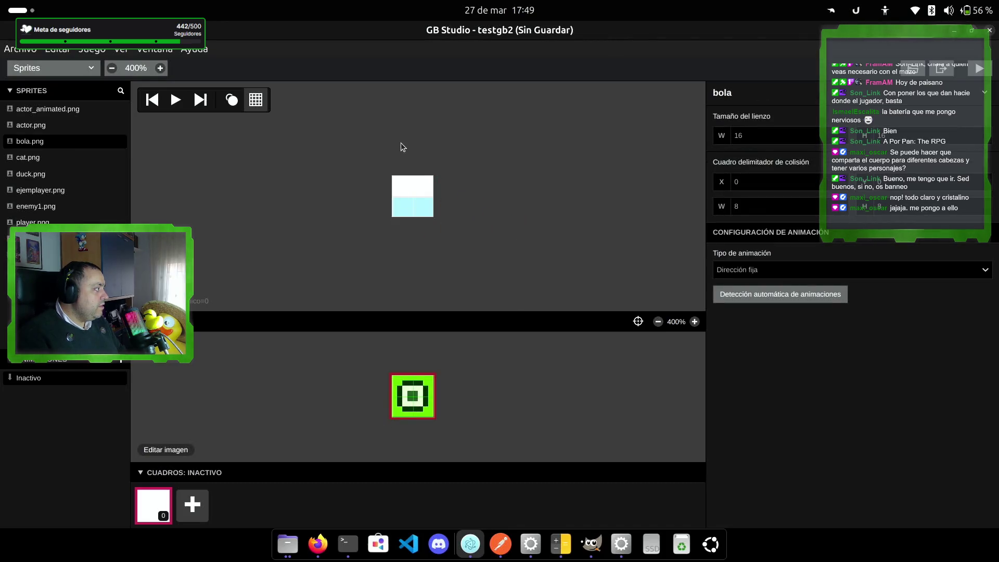
{"action": "left_click", "coordinate": [412, 199]}
{"action": "left_click_drag", "start_coordinate": [412, 198], "coordinate": [414, 199]}
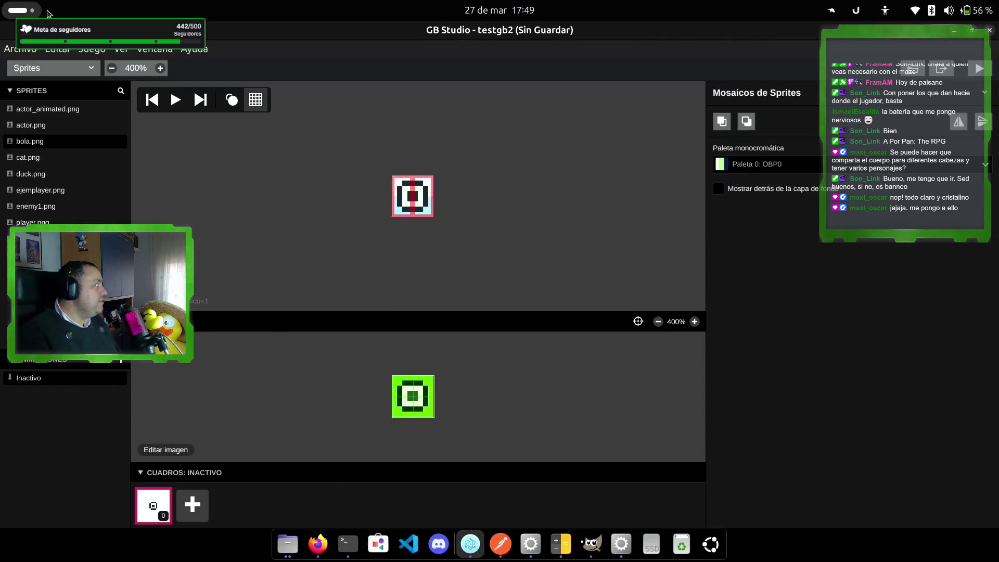
- Save the testgb2 project with Archivo > Guardar and start playing the game
{"action": "left_click", "coordinate": [25, 52]}
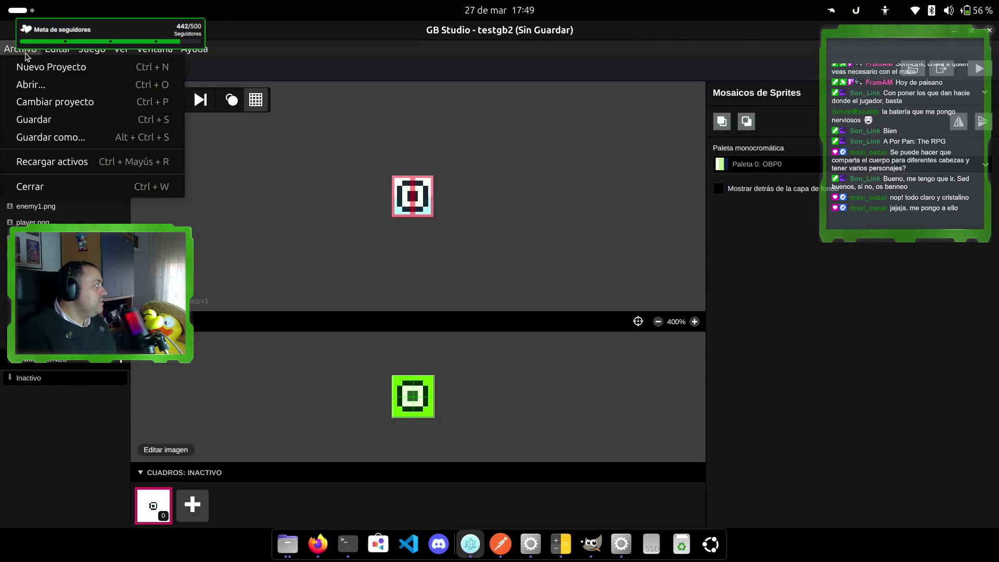
{"action": "left_click", "coordinate": [57, 118]}
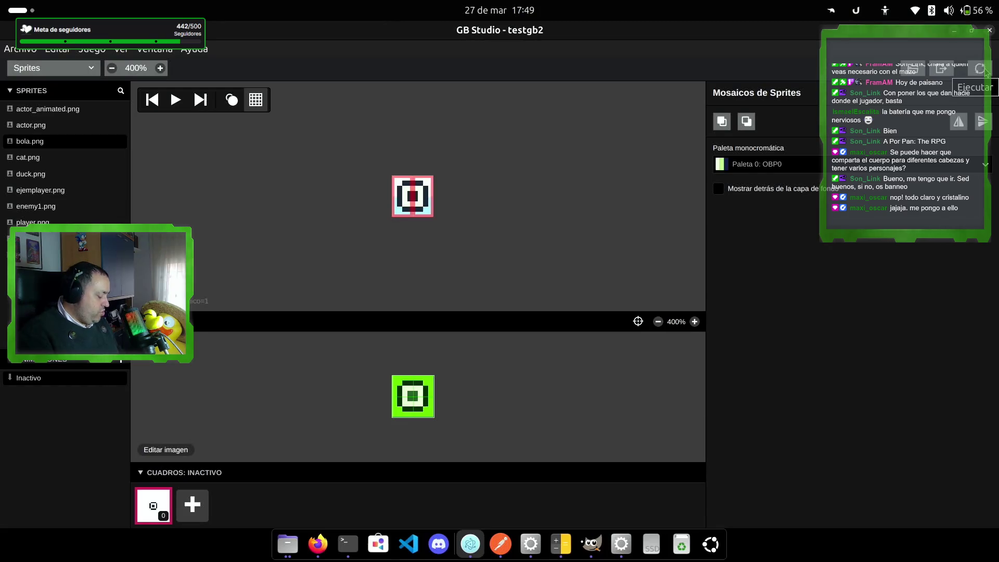
{"action": "key", "text": "Right"}
- Walk the player left and right, firing ball projectiles with Z
{"action": "key", "text": "z"}
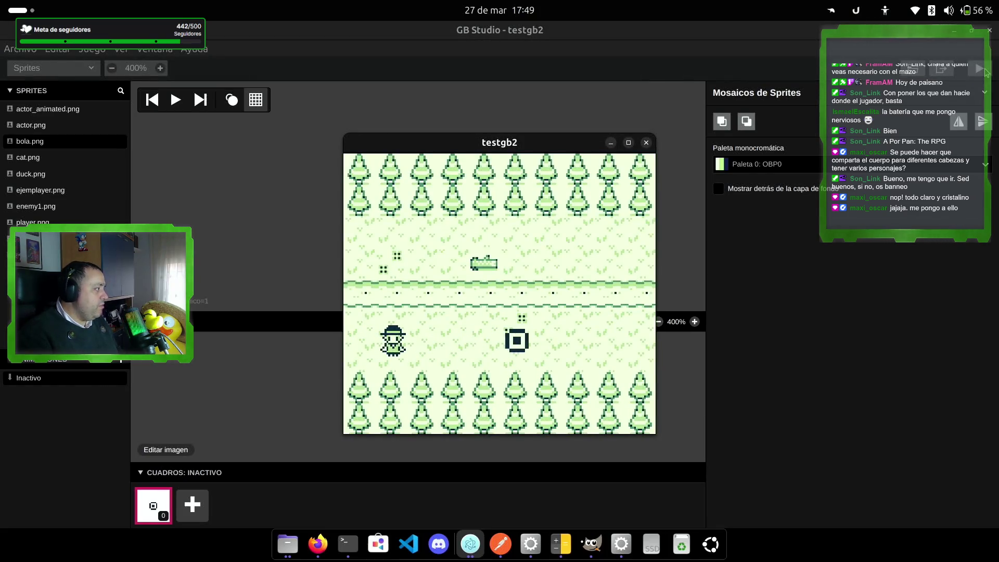
{"action": "key", "text": "z"}
{"action": "key", "text": "Right"}
{"action": "key", "text": "z"}
{"action": "key", "text": "Left"}
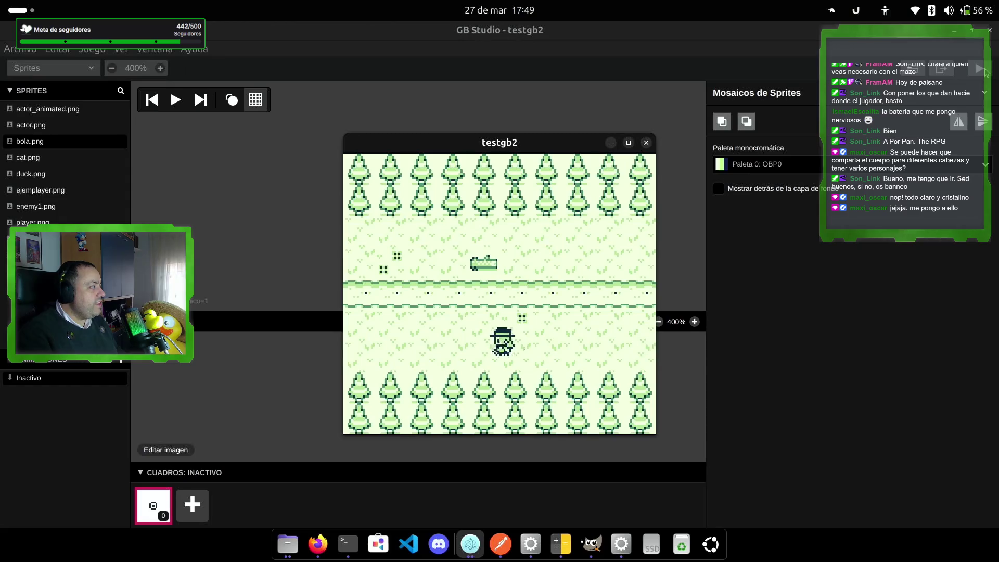
{"action": "key", "text": "Right"}
{"action": "key", "text": "z"}
{"action": "key", "text": "z"}
{"action": "key", "text": "z"}
{"action": "key", "text": "Left"}
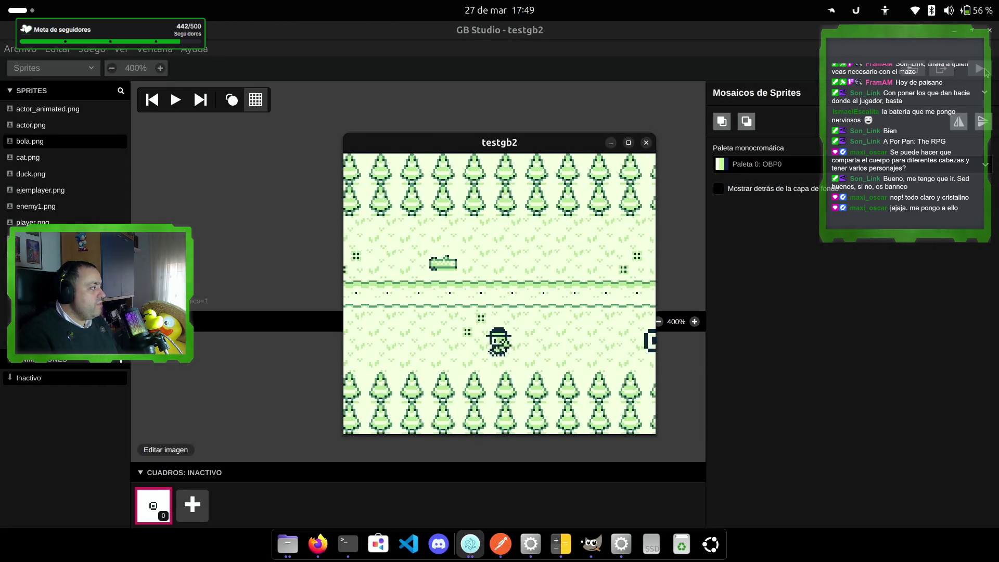
{"action": "key", "text": "z"}
{"action": "key", "text": "z"}
{"action": "key", "text": "Right"}
{"action": "key", "text": "z"}
{"action": "key", "text": "z"}
{"action": "key", "text": "z"}
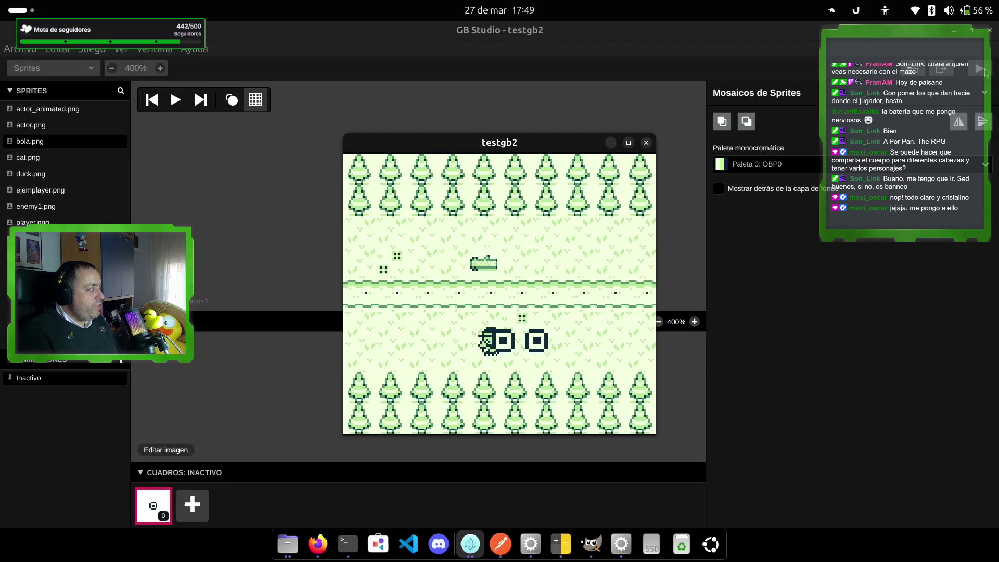
{"action": "key", "text": "Right"}
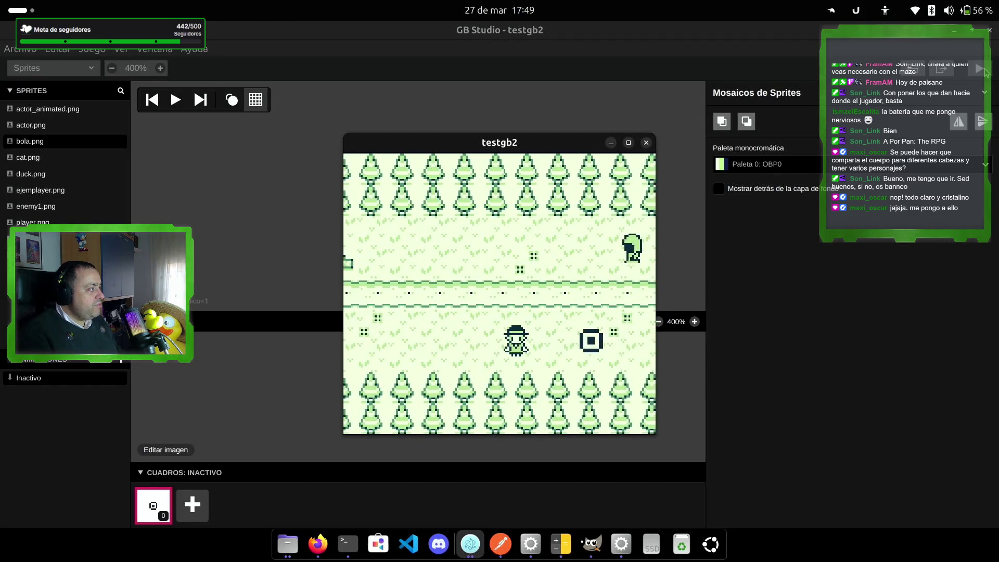
- Move the player up into the grass and fire rows of balls rightward
{"action": "key", "text": "Up"}
{"action": "key", "text": "Right"}
{"action": "key", "text": "z"}
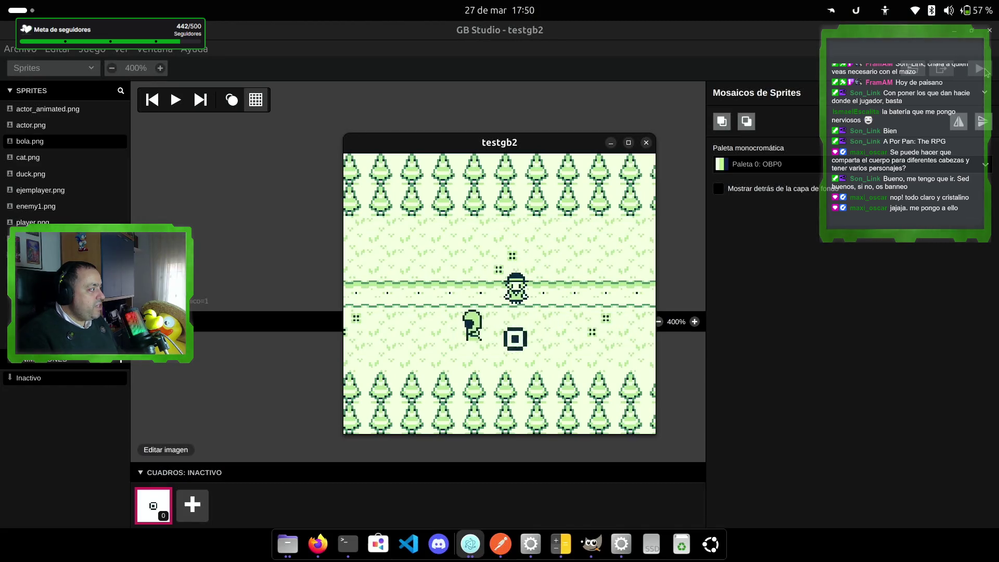
{"action": "key", "text": "z"}
{"action": "key", "text": "z"}
{"action": "key", "text": "z"}
{"action": "key", "text": "Up"}
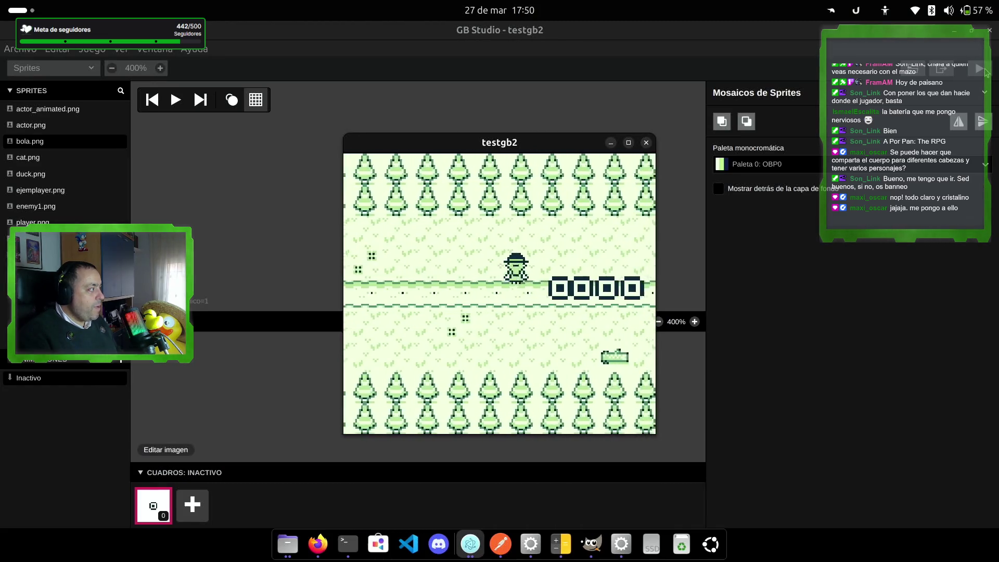
{"action": "key", "text": "z"}
{"action": "key", "text": "z"}
{"action": "key", "text": "z"}
{"action": "key", "text": "Right"}
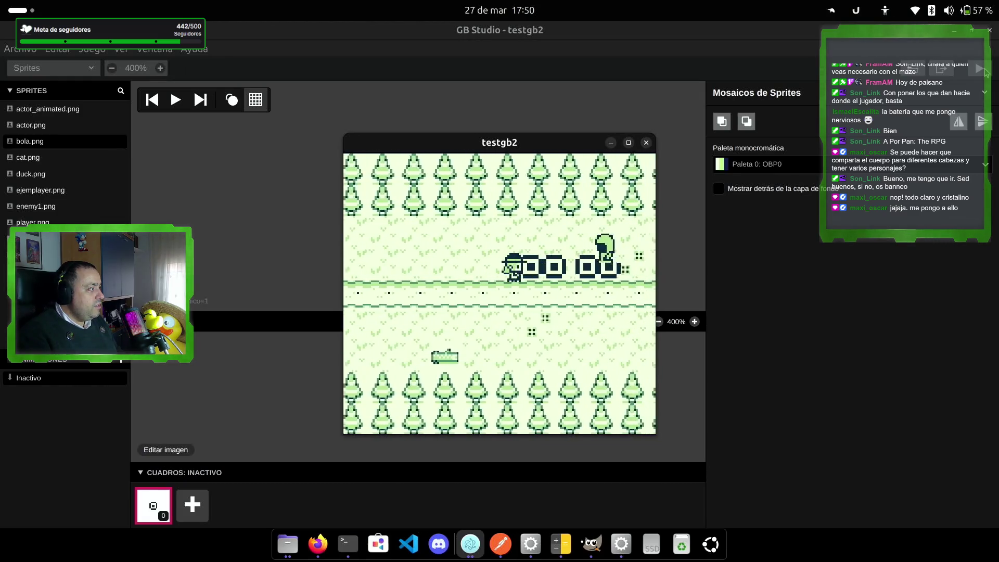
{"action": "key", "text": "Right"}
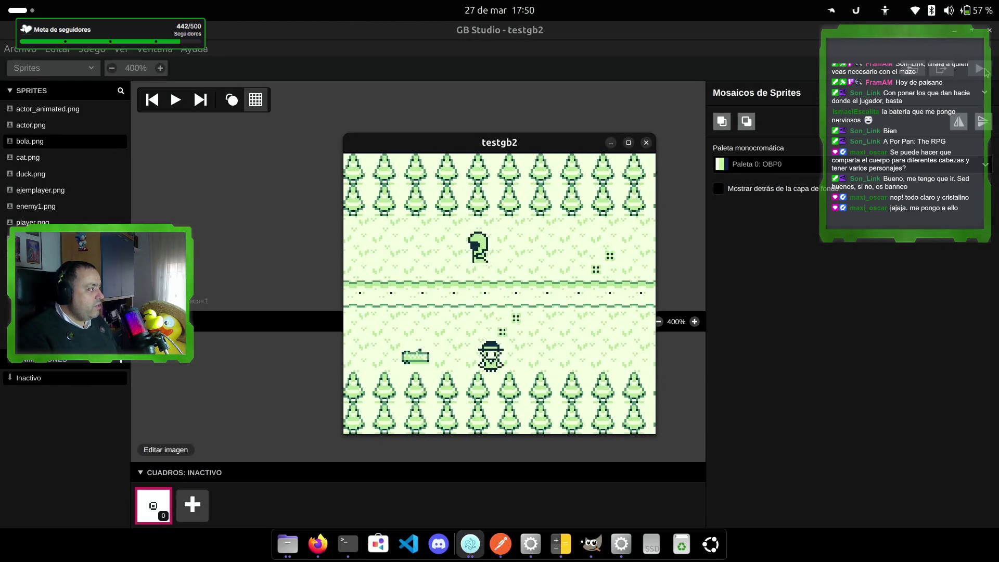
{"action": "key", "text": "z"}
{"action": "key", "text": "z"}
{"action": "key", "text": "z"}
{"action": "key", "text": "Left"}
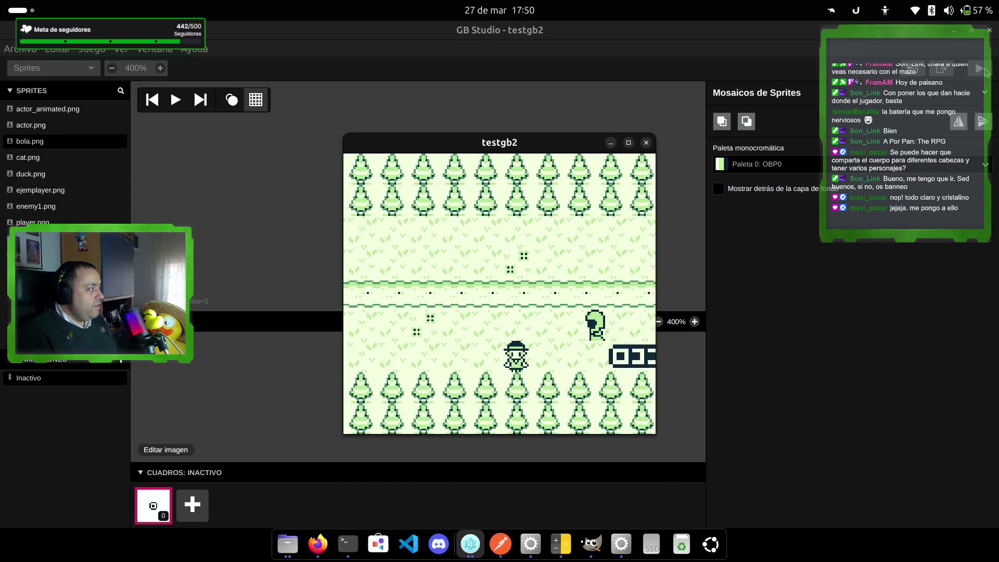
{"action": "key", "text": "Left"}
{"action": "key", "text": "Up"}
{"action": "key", "text": "Right"}
- Shoot balls at the enemy, then walk up-left around the forest scene
{"action": "key", "text": "z"}
{"action": "key", "text": "z"}
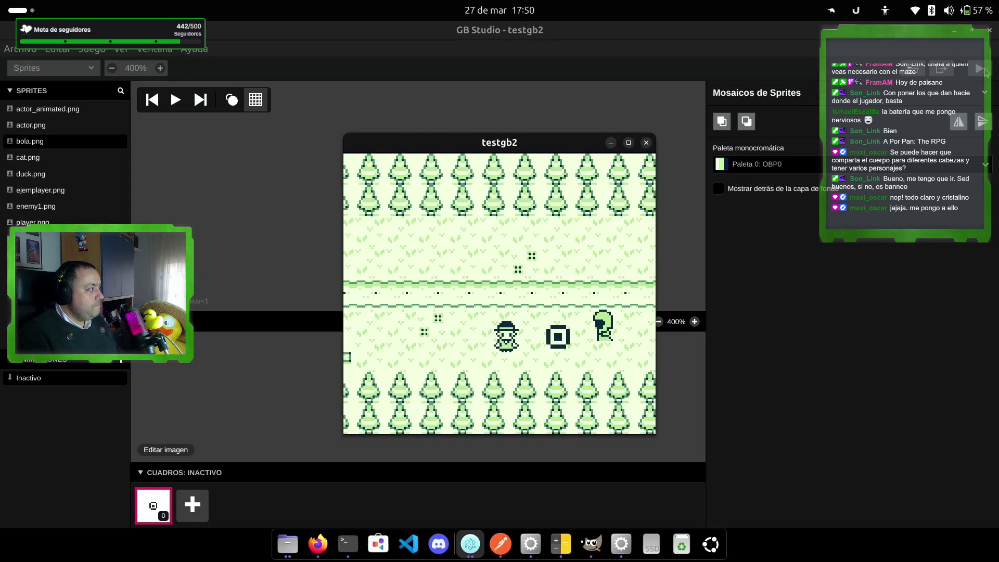
{"action": "key", "text": "z"}
{"action": "key", "text": "z"}
{"action": "key", "text": "z"}
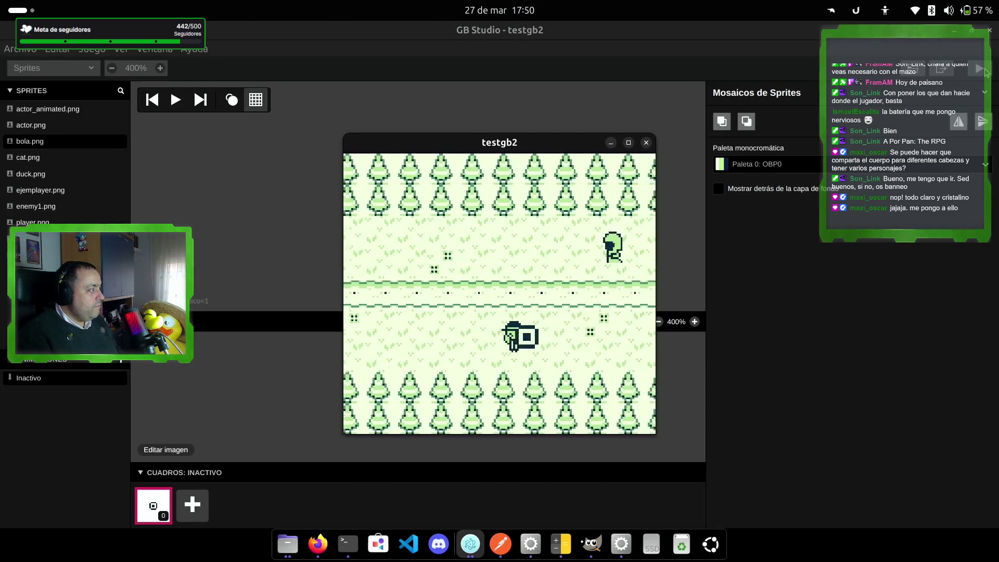
{"action": "key", "text": "Right"}
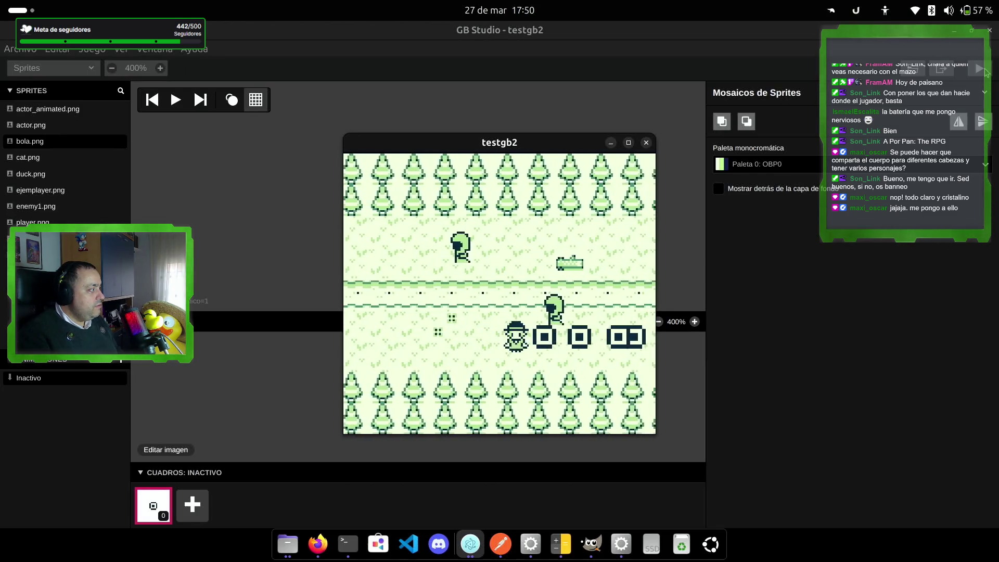
{"action": "key", "text": "Left"}
{"action": "key", "text": "Up"}
{"action": "key", "text": "Right"}
{"action": "key", "text": "z"}
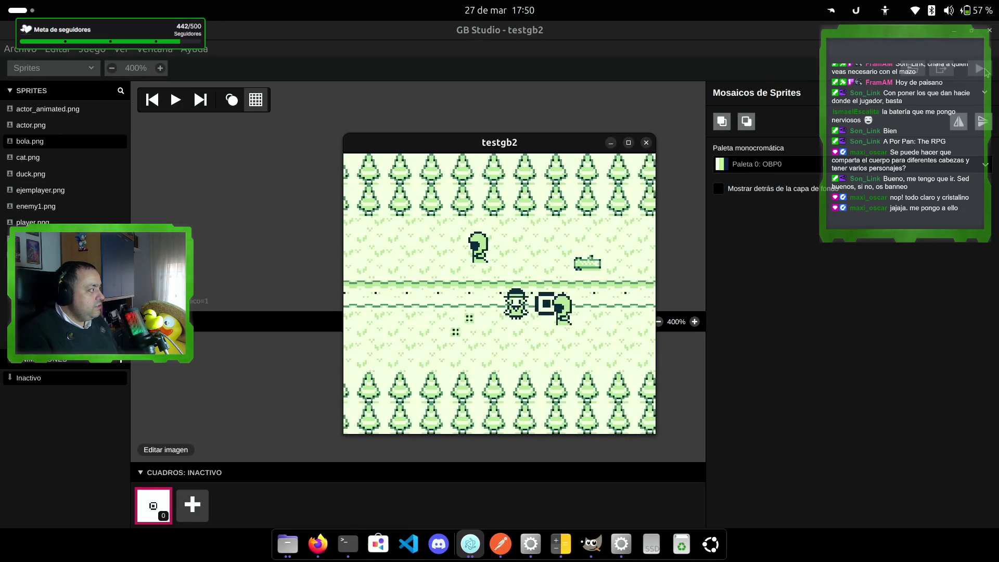
{"action": "key", "text": "Up"}
{"action": "key", "text": "Up"}
{"action": "key", "text": "Left"}
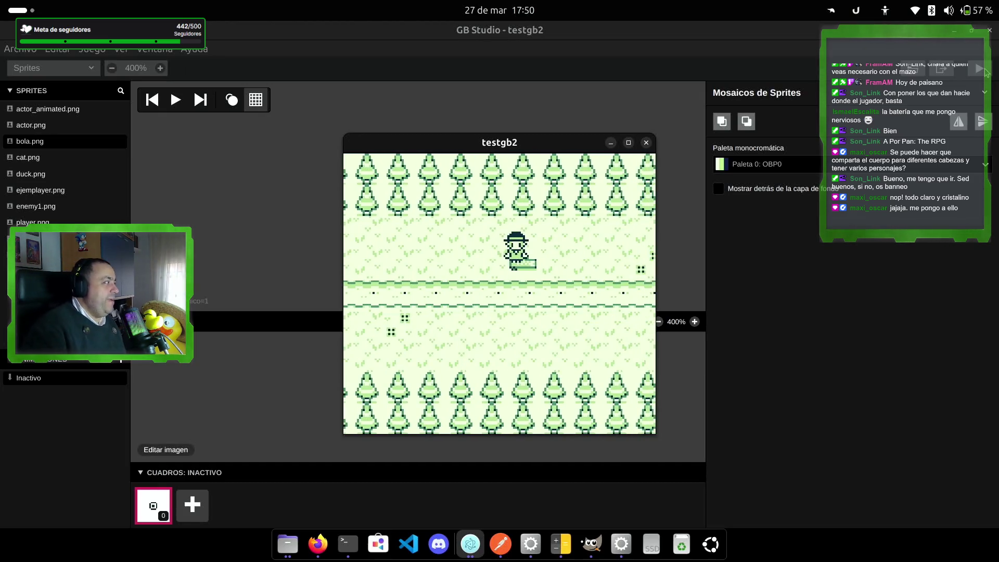
{"action": "key", "text": "Left"}
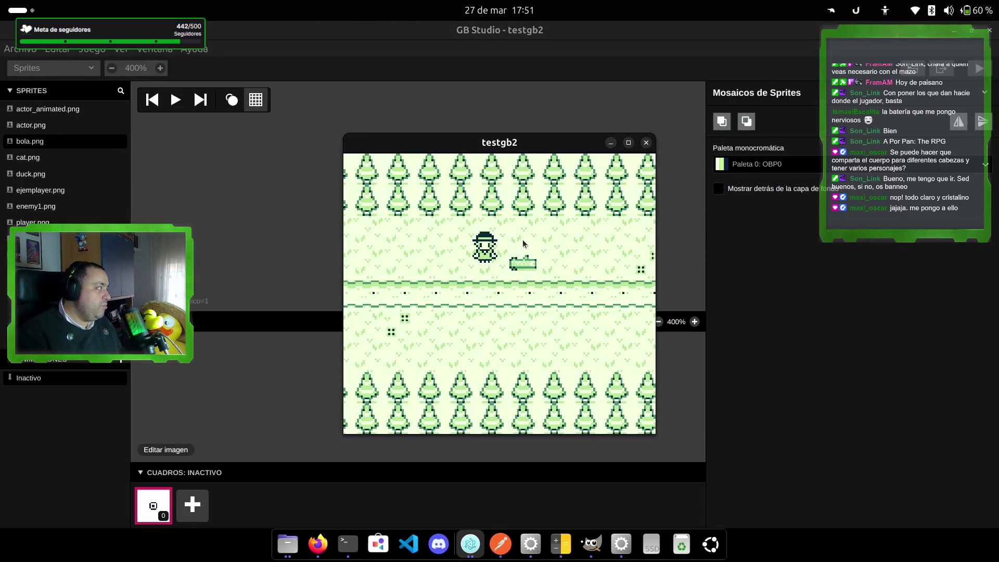
- Walk the player along the path and up into the grass of the forest scene
{"action": "key", "text": "Down"}
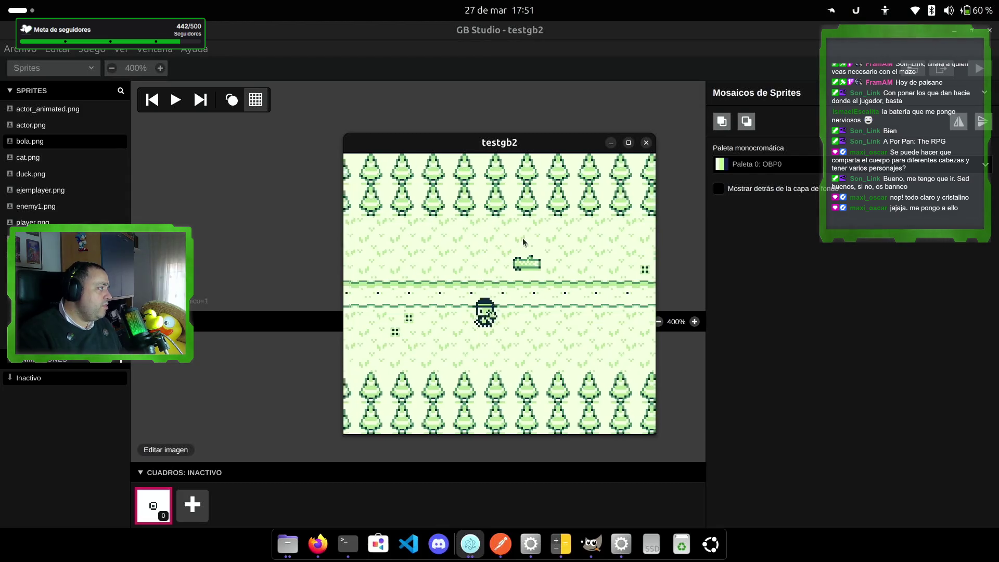
{"action": "key", "text": "Left"}
{"action": "key", "text": "Right"}
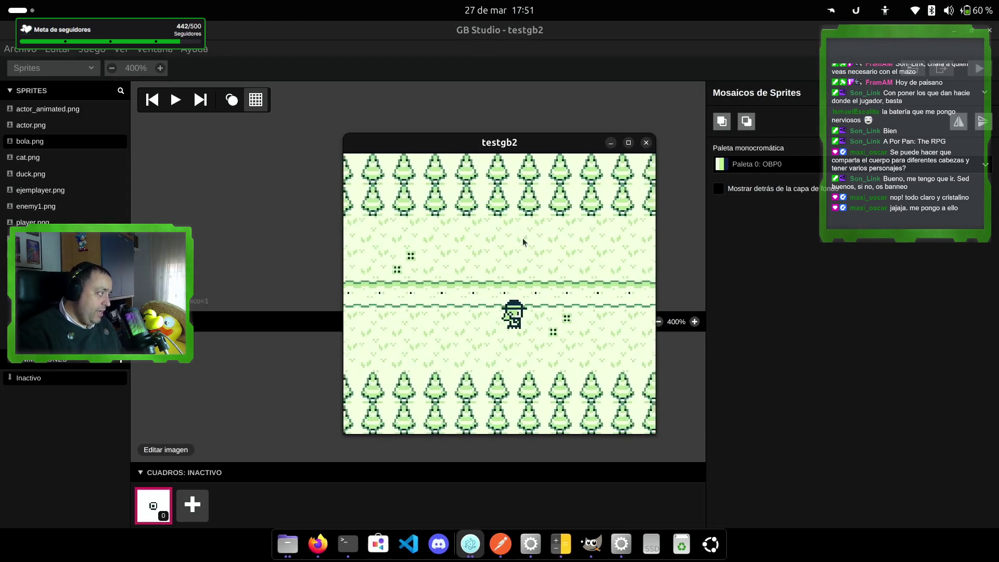
{"action": "key", "text": "Right"}
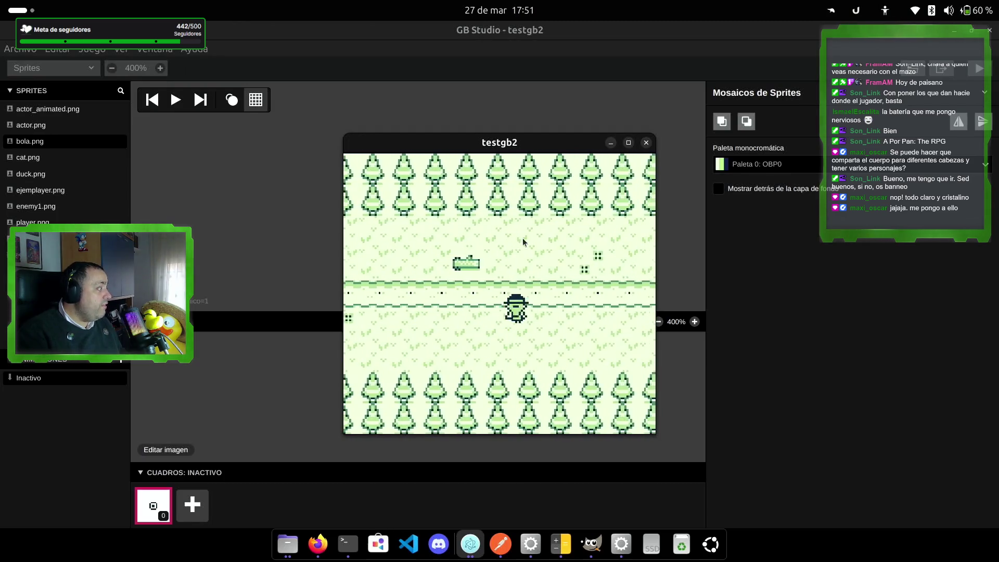
{"action": "key", "text": "Up"}
{"action": "key", "text": "Left"}
{"action": "key", "text": "Left"}
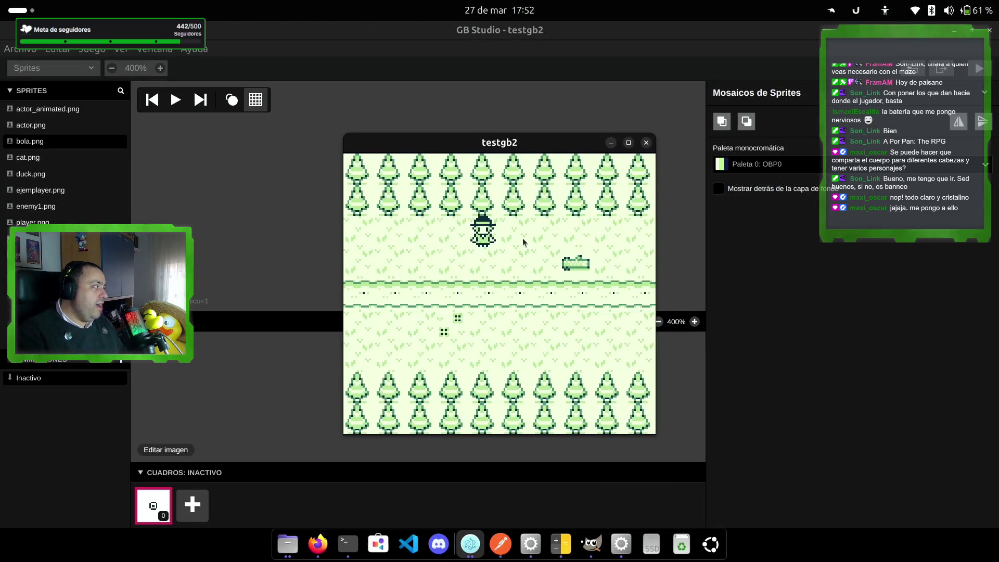
{"action": "key", "text": "Right"}
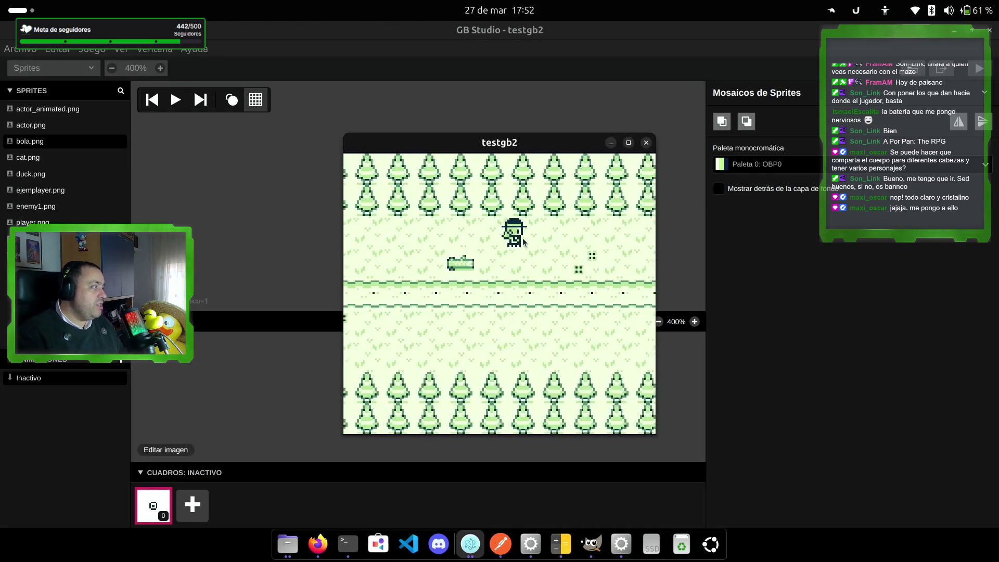
{"action": "key", "text": "Down"}
{"action": "key", "text": "Left"}
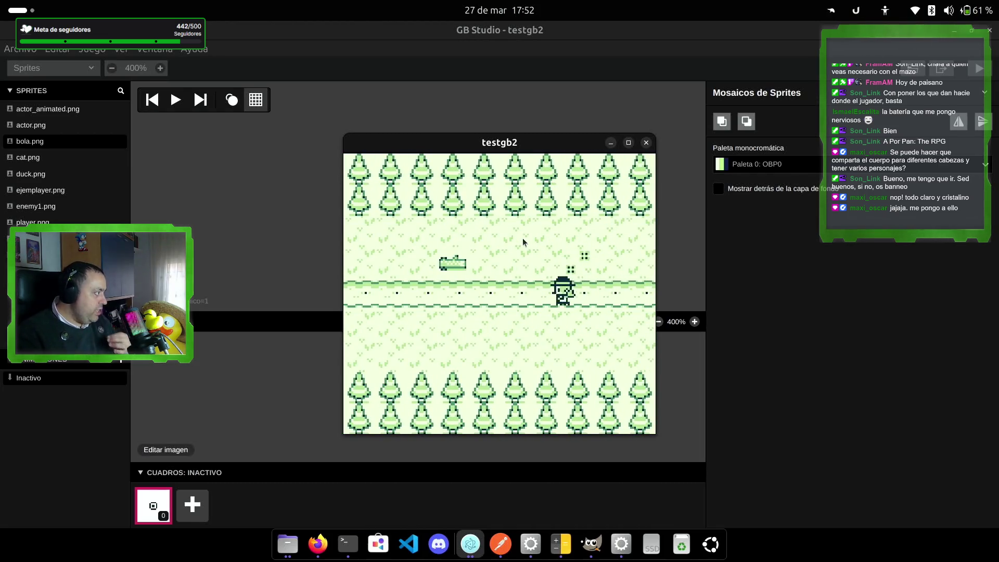
{"action": "key", "text": "Down"}
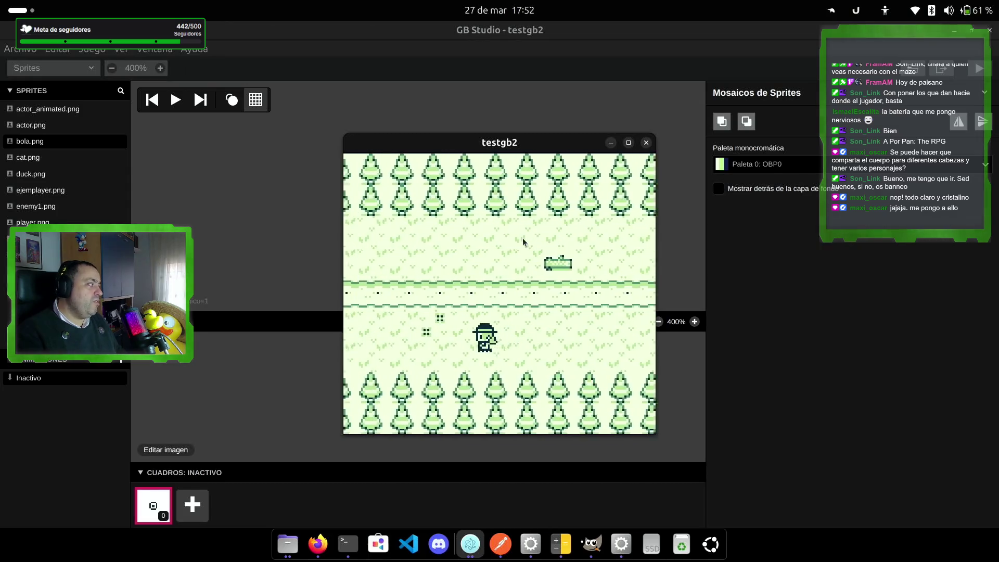
{"action": "key", "text": "Left"}
{"action": "key", "text": "Down"}
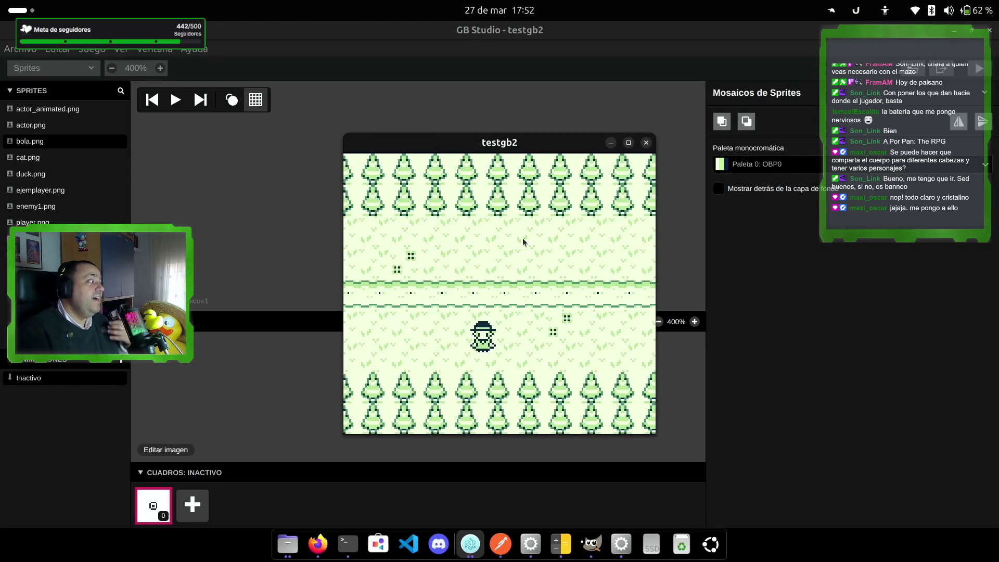
- Walk the player left across the scene to the left edge, then back right
{"action": "key", "text": "Left"}
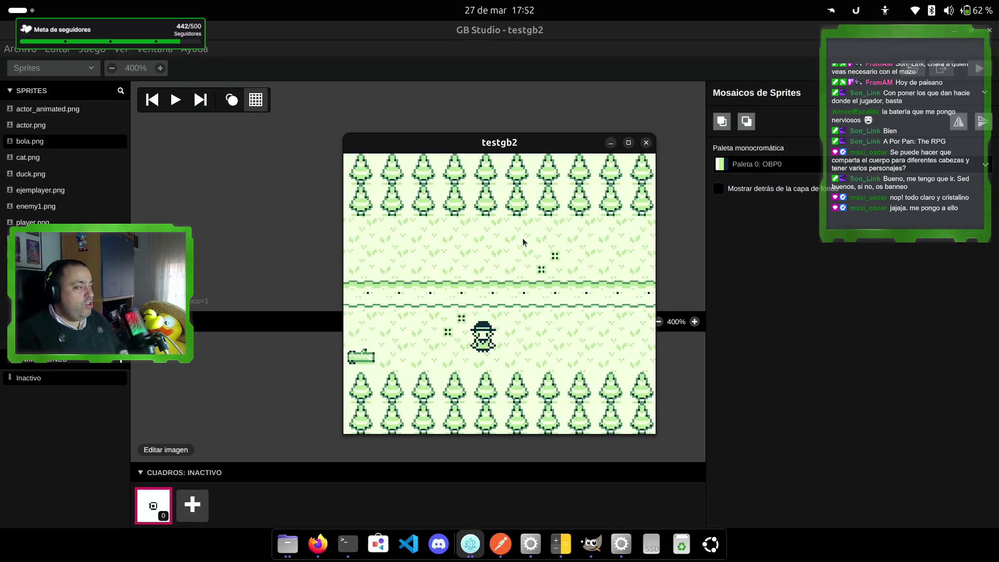
{"action": "key", "text": "Left"}
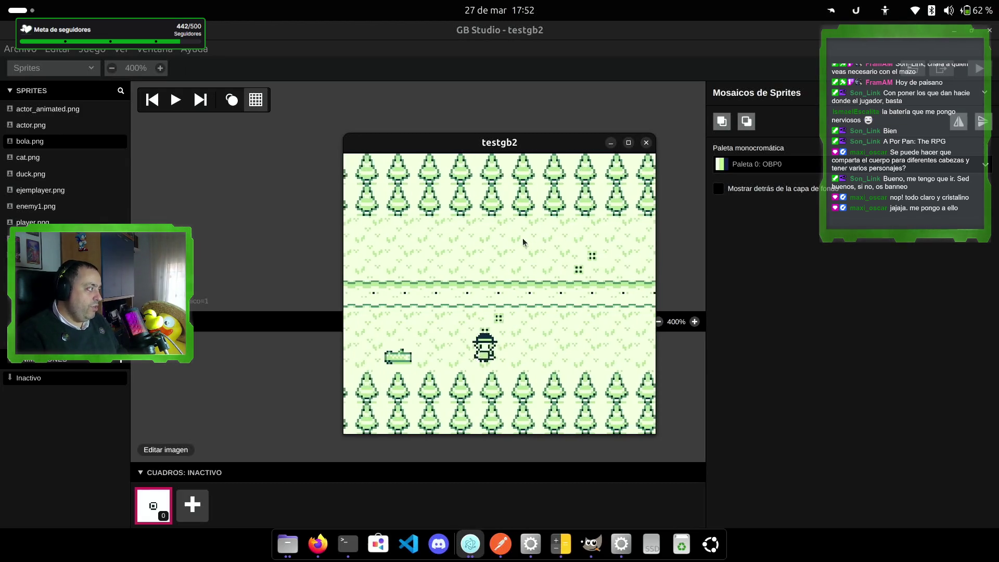
{"action": "key", "text": "Left"}
{"action": "key", "text": "Up"}
{"action": "key", "text": "Left"}
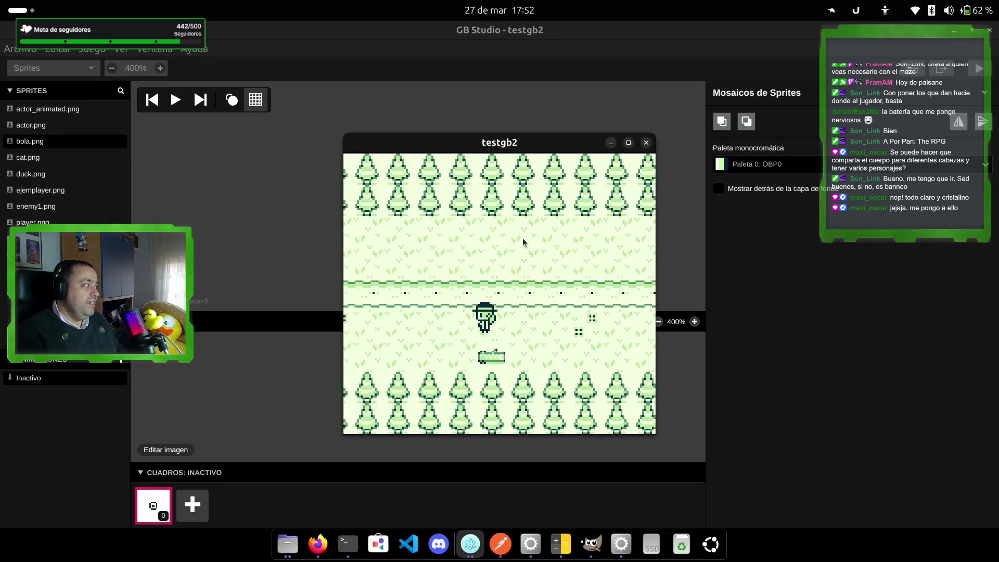
{"action": "key", "text": "Left"}
{"action": "key", "text": "Left"}
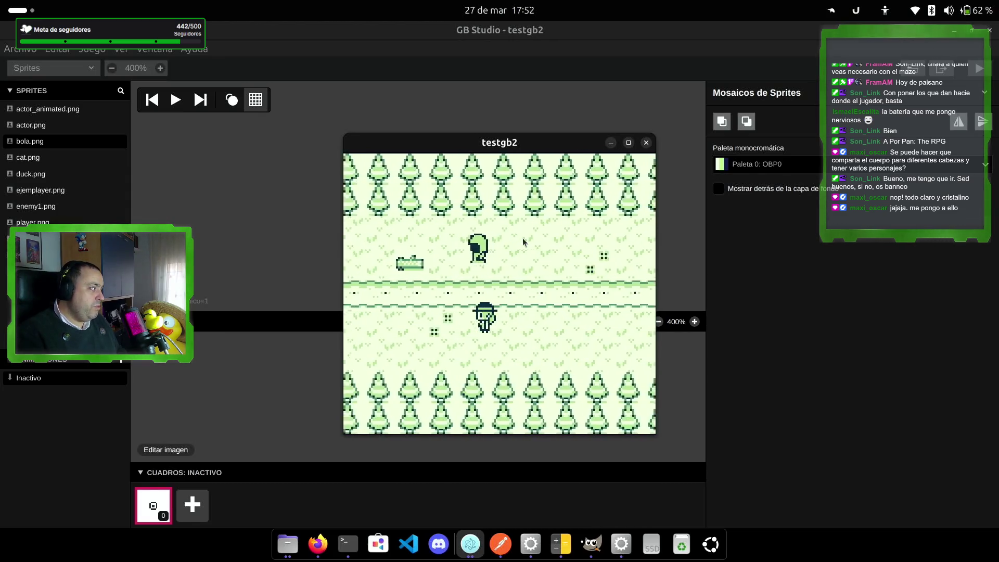
{"action": "key", "text": "Up"}
{"action": "key", "text": "Right"}
{"action": "key", "text": "Right"}
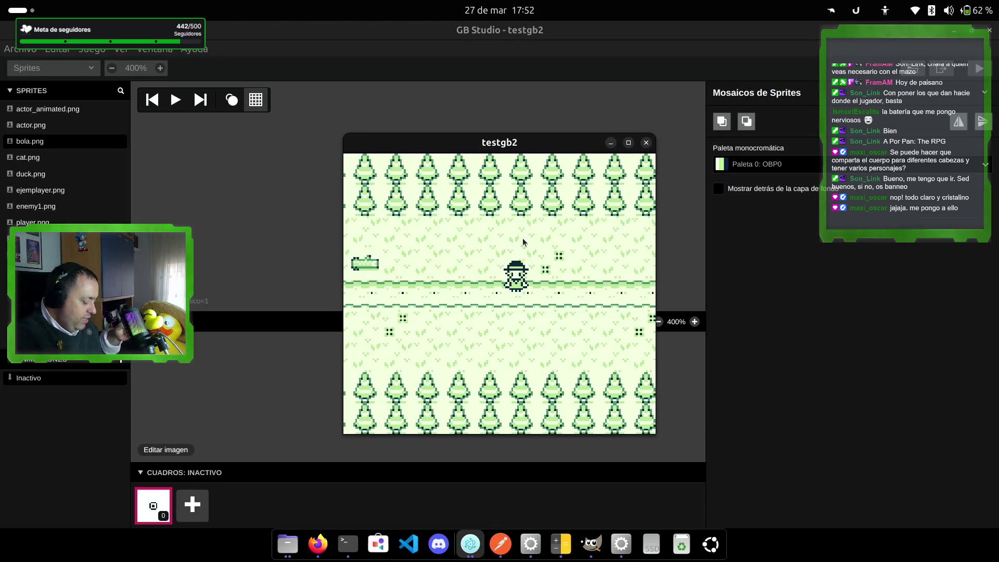
{"action": "key", "text": "Left"}
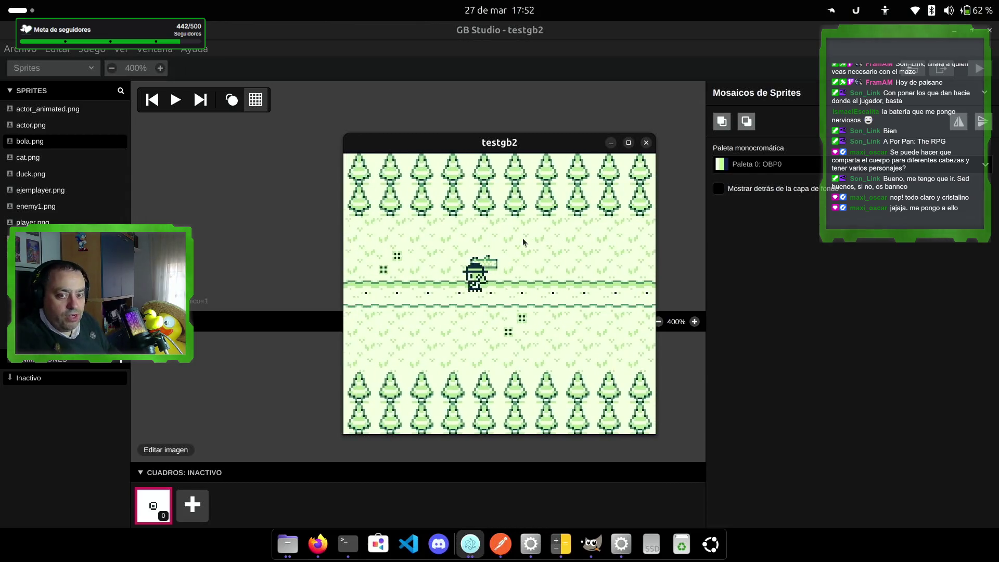
{"action": "key", "text": "Left"}
{"action": "key", "text": "Up"}
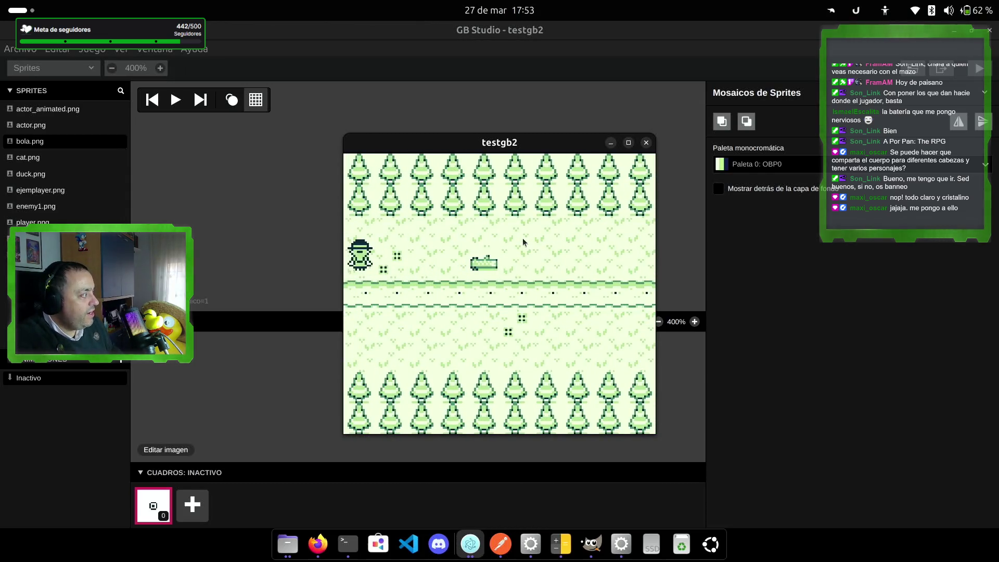
{"action": "key", "text": "Right"}
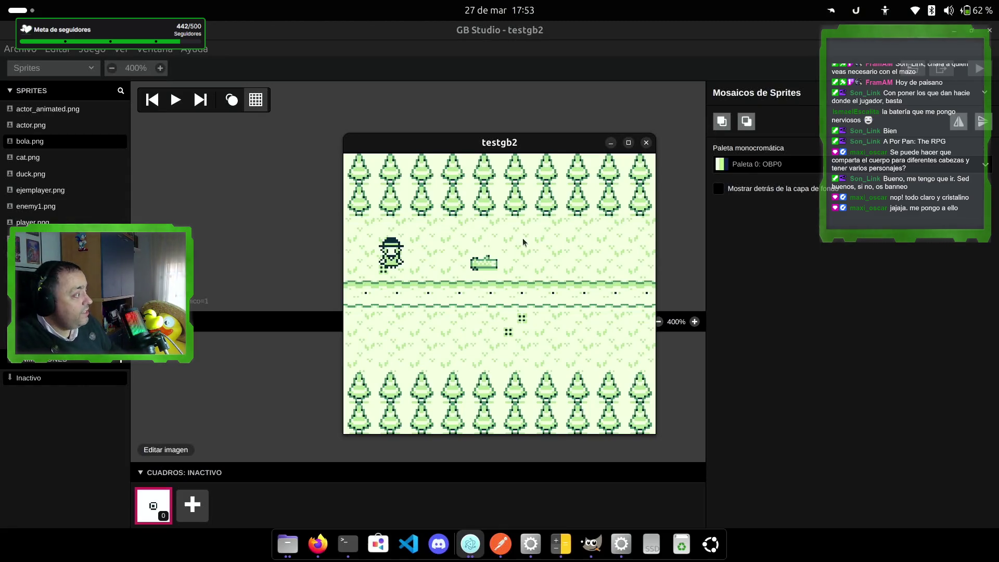
{"action": "key", "text": "Right"}
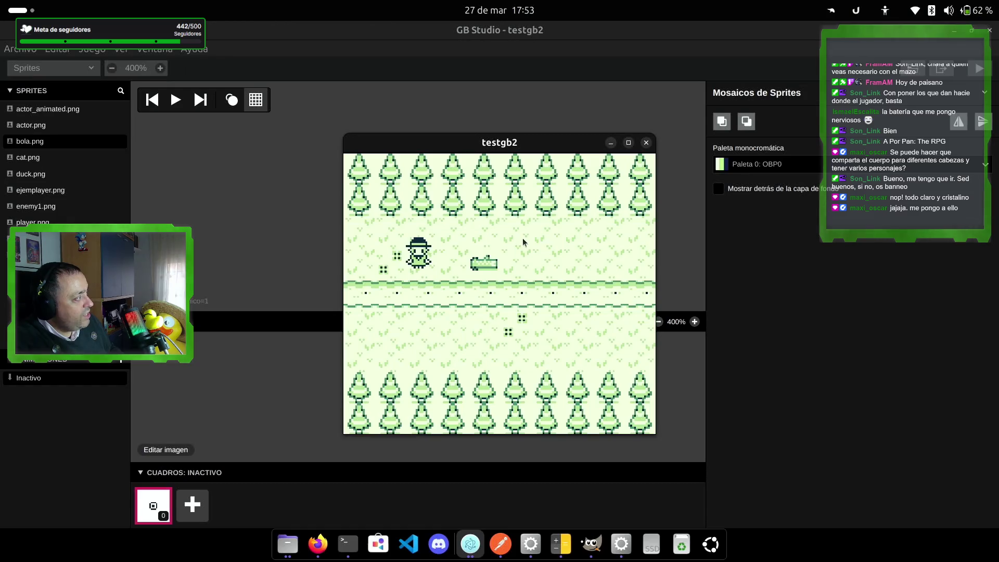
{"action": "key", "text": "Left"}
{"action": "key", "text": "Up"}
{"action": "key", "text": "Right"}
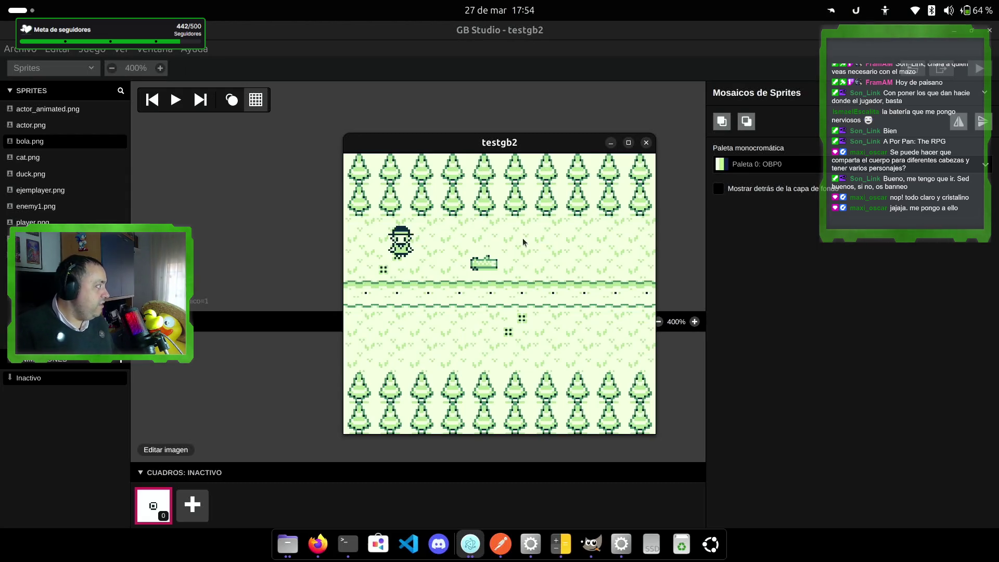
{"action": "key", "text": "z"}
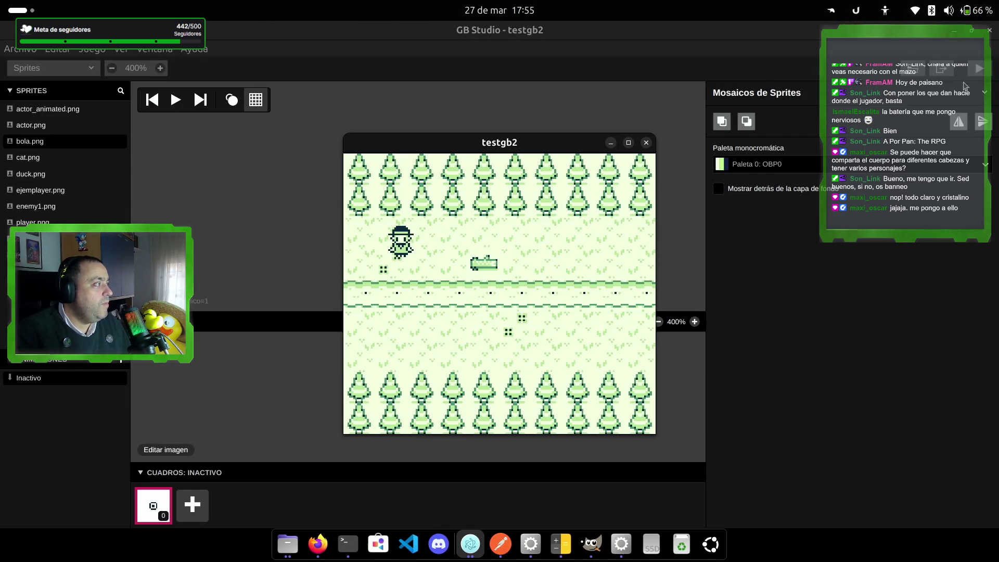
- Close the testgb2 test game and export the project with Exportar como ROM
{"action": "left_click", "coordinate": [986, 72]}
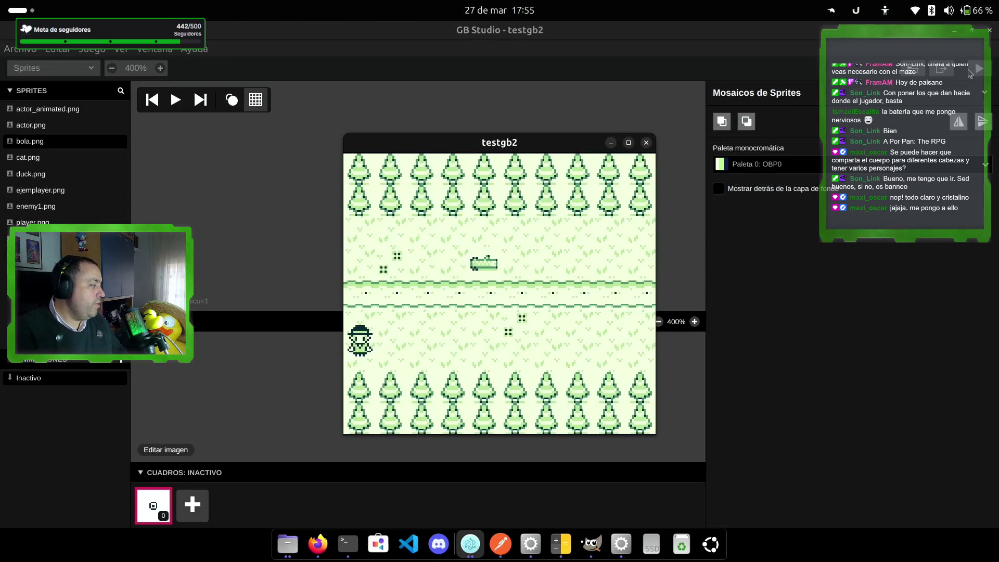
{"action": "key", "text": "Right"}
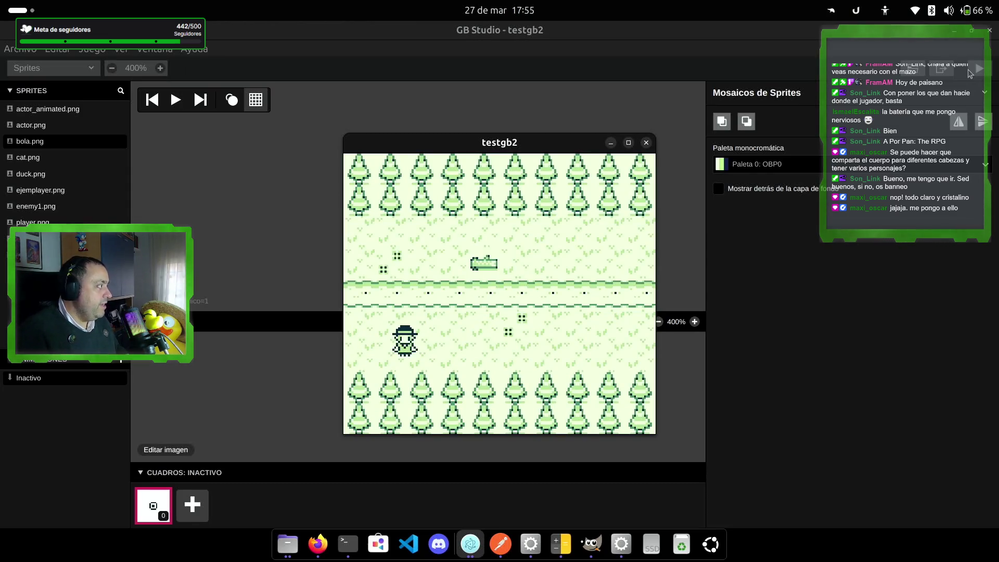
{"action": "left_click", "coordinate": [645, 143]}
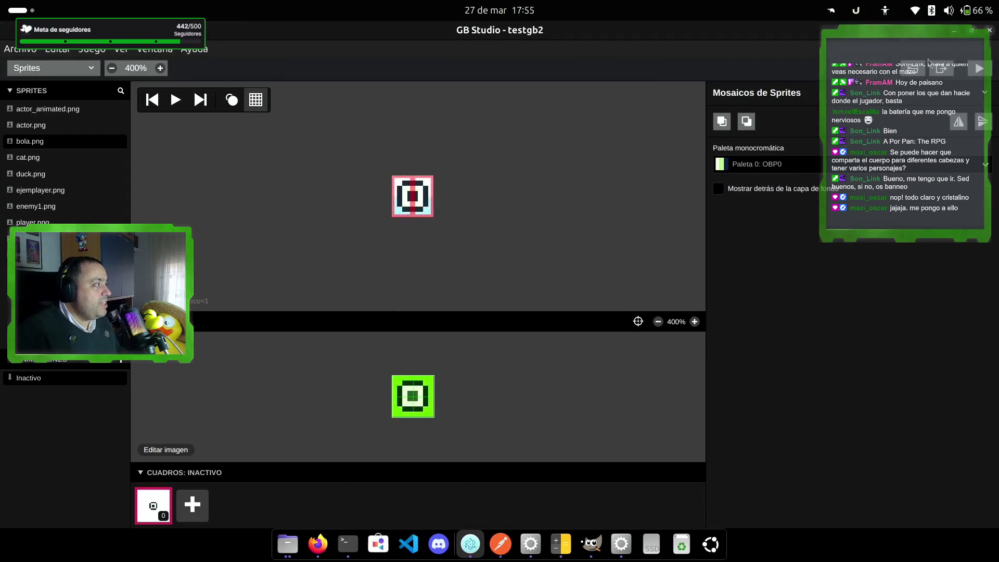
{"action": "left_click", "coordinate": [940, 69]}
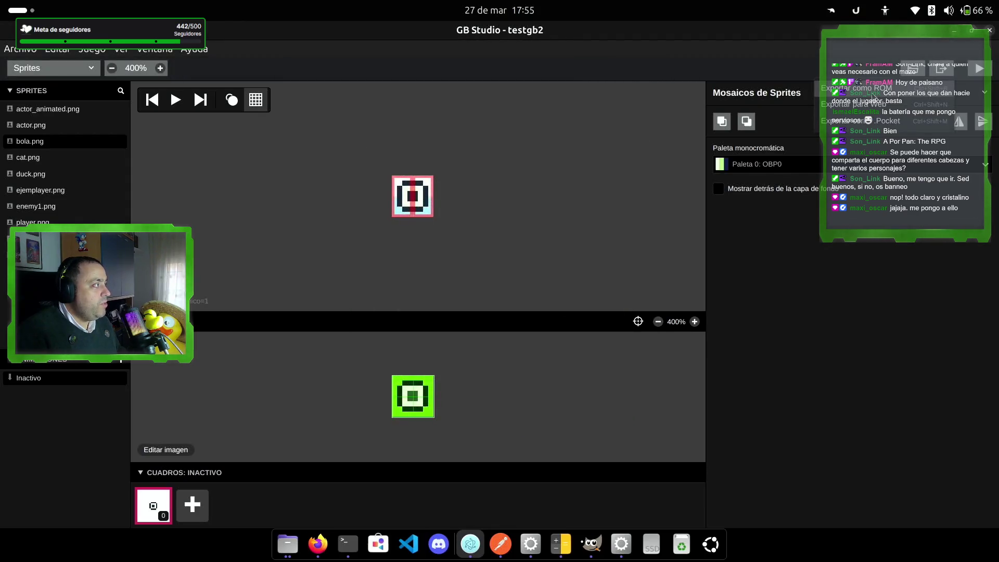
{"action": "left_click", "coordinate": [873, 96]}
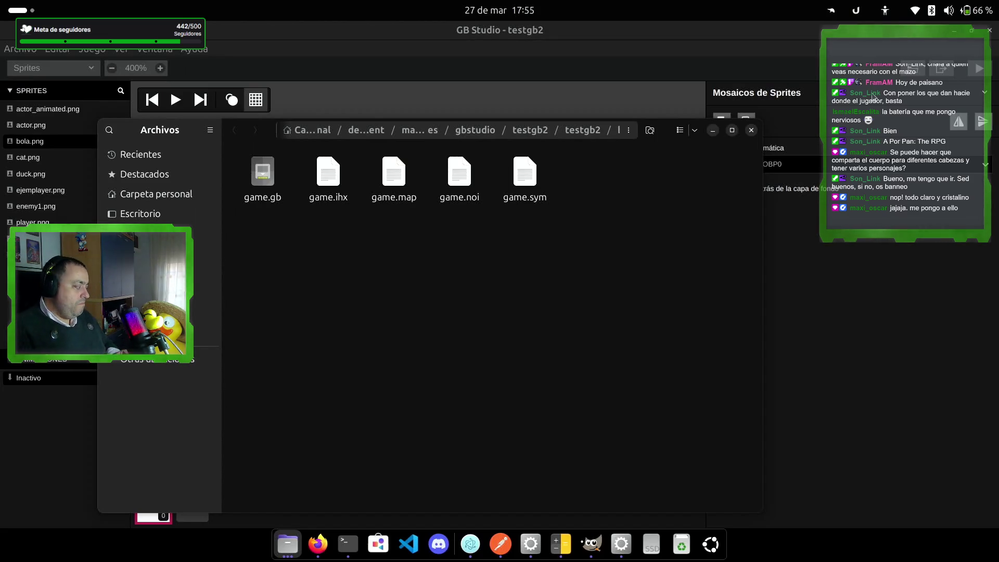
- Return Files to the Carpeta personal home folder with Alt+Home
{"action": "key", "text": "alt+Home"}
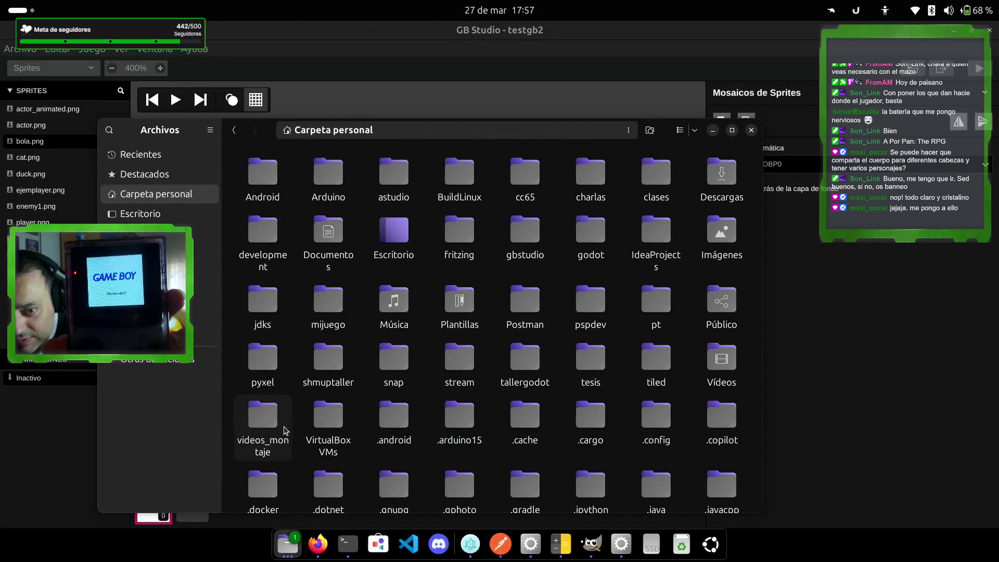